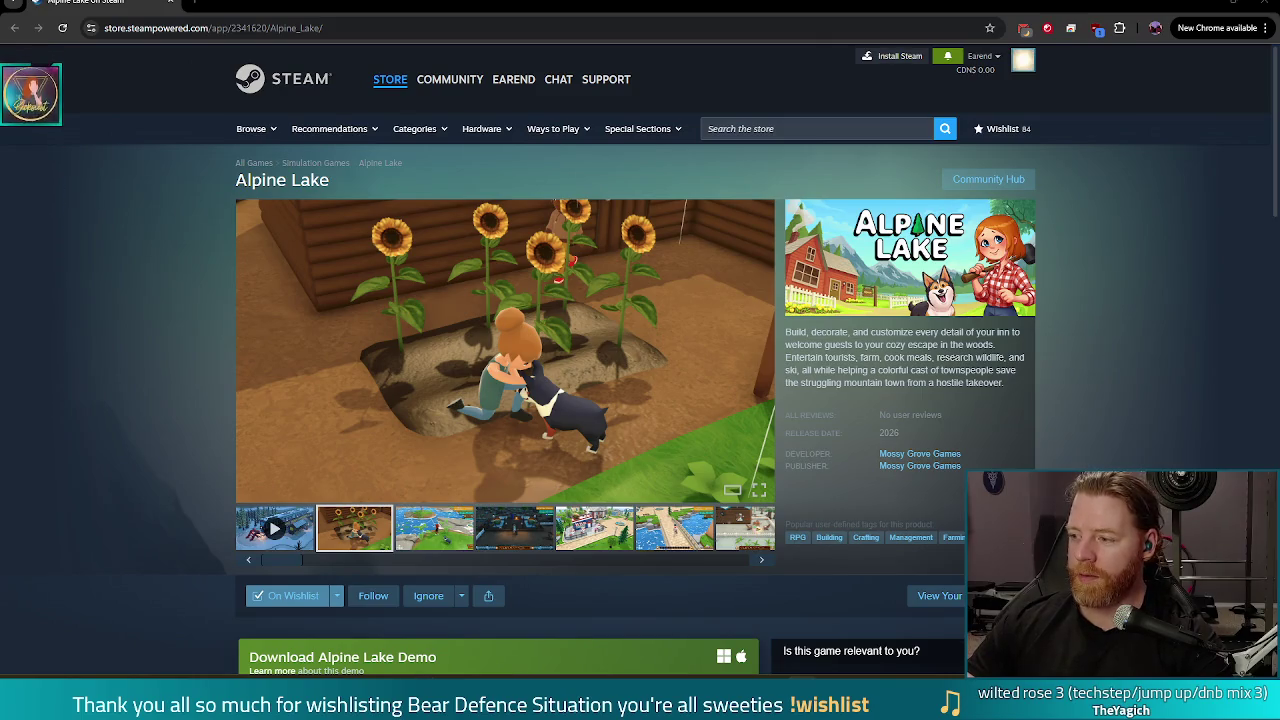
Play the Alpine Lake trailer from the media strip and expand the viewer to full screen
{"action": "left_click", "coordinate": [285, 535]}
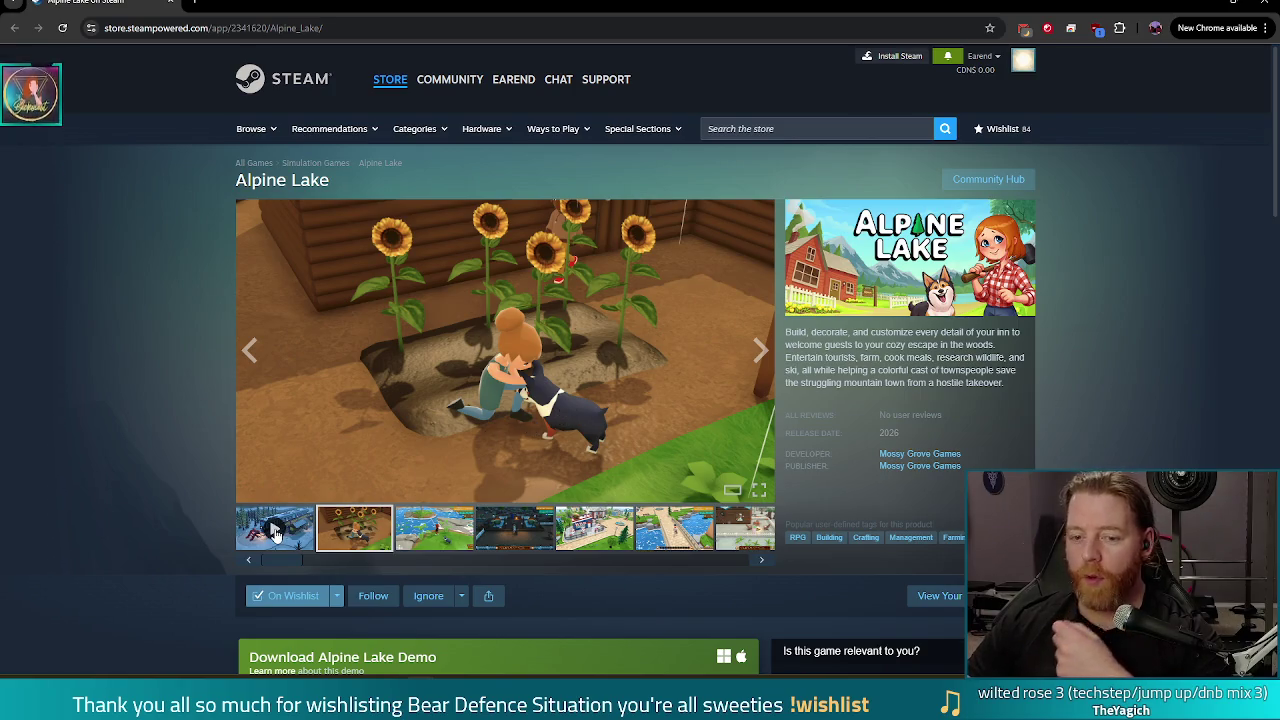
{"action": "double_click", "coordinate": [608, 430]}
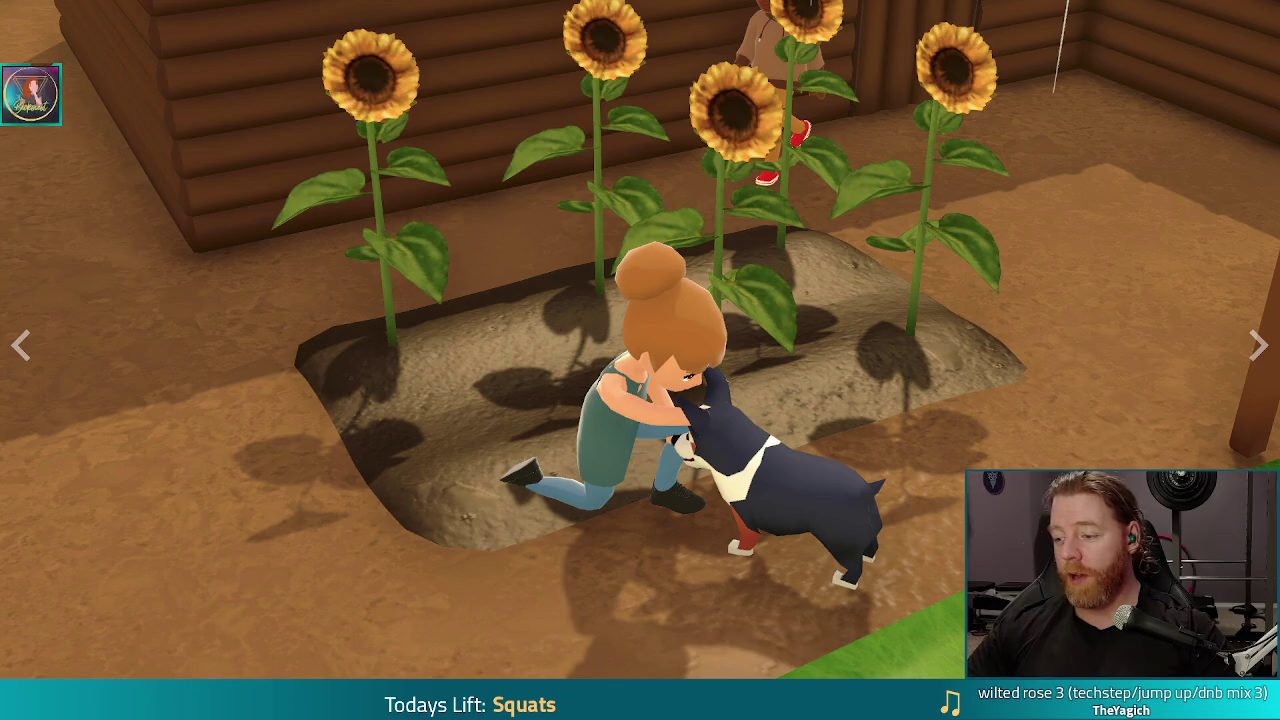
Exit the full-screen Alpine Lake gallery back to the store page
{"action": "key", "text": "Escape"}
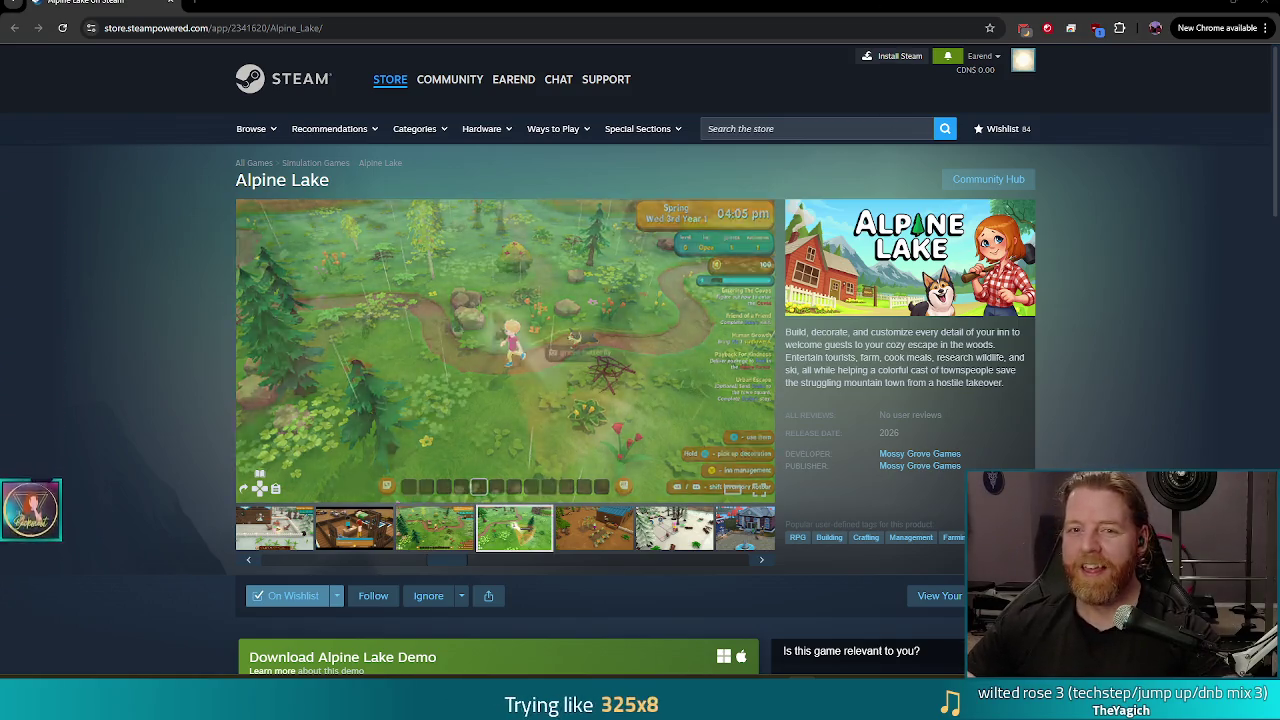
Close the Chrome window so the Godot editor with walkthrough.gd is visible
{"action": "left_click", "coordinate": [1265, 5]}
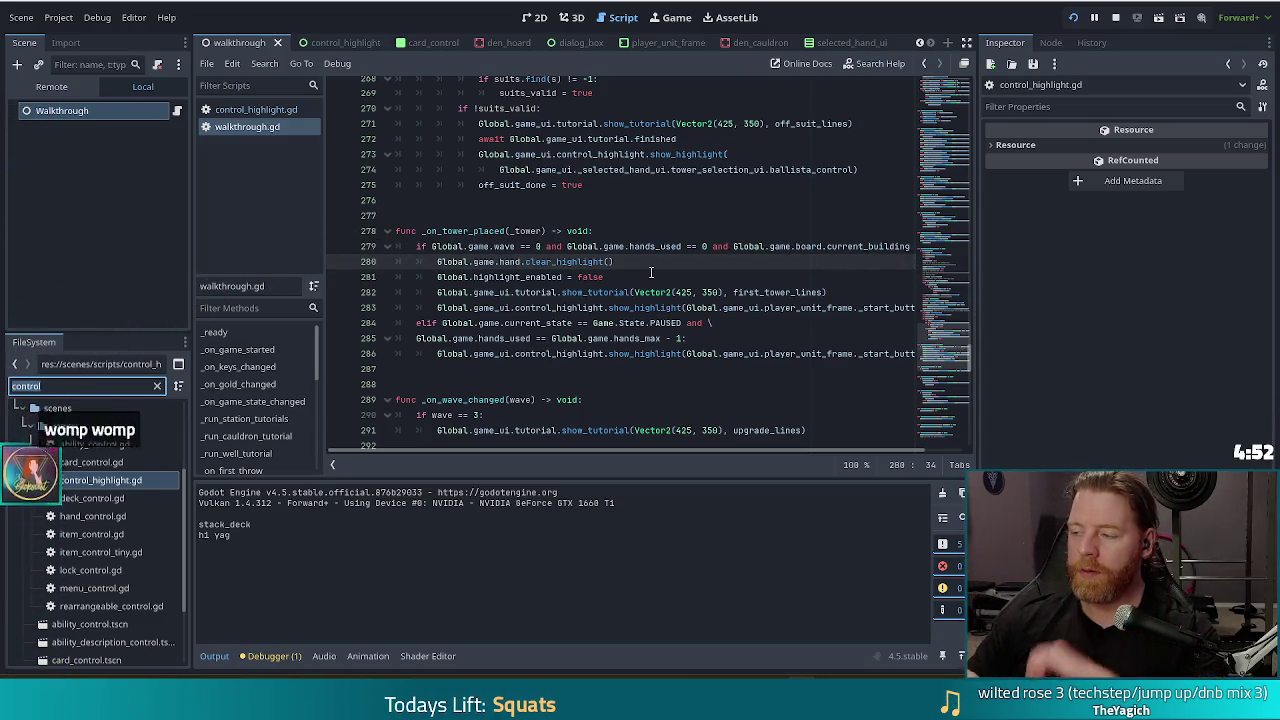
Review the clear_highlight and show_tutorial calls on lines 280–284 of walkthrough.gd
{"action": "left_click", "coordinate": [611, 262]}
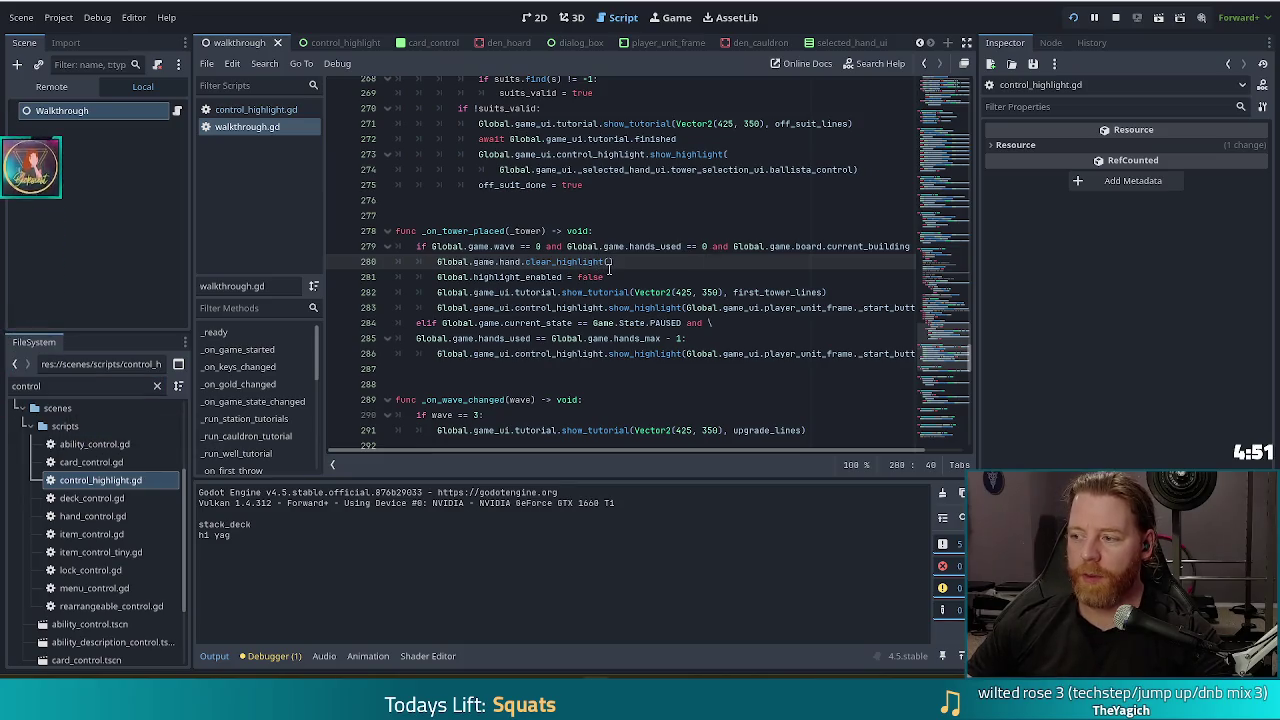
{"action": "left_click", "coordinate": [611, 290]}
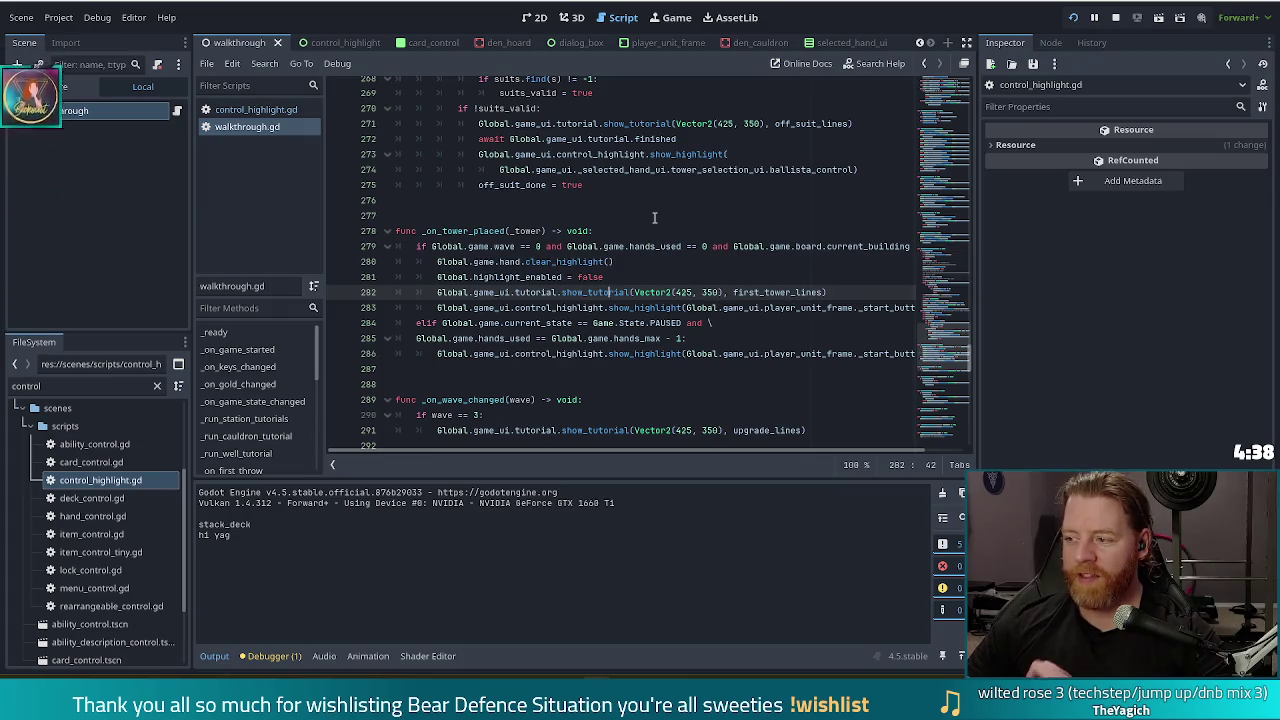
{"action": "left_click", "coordinate": [716, 307]}
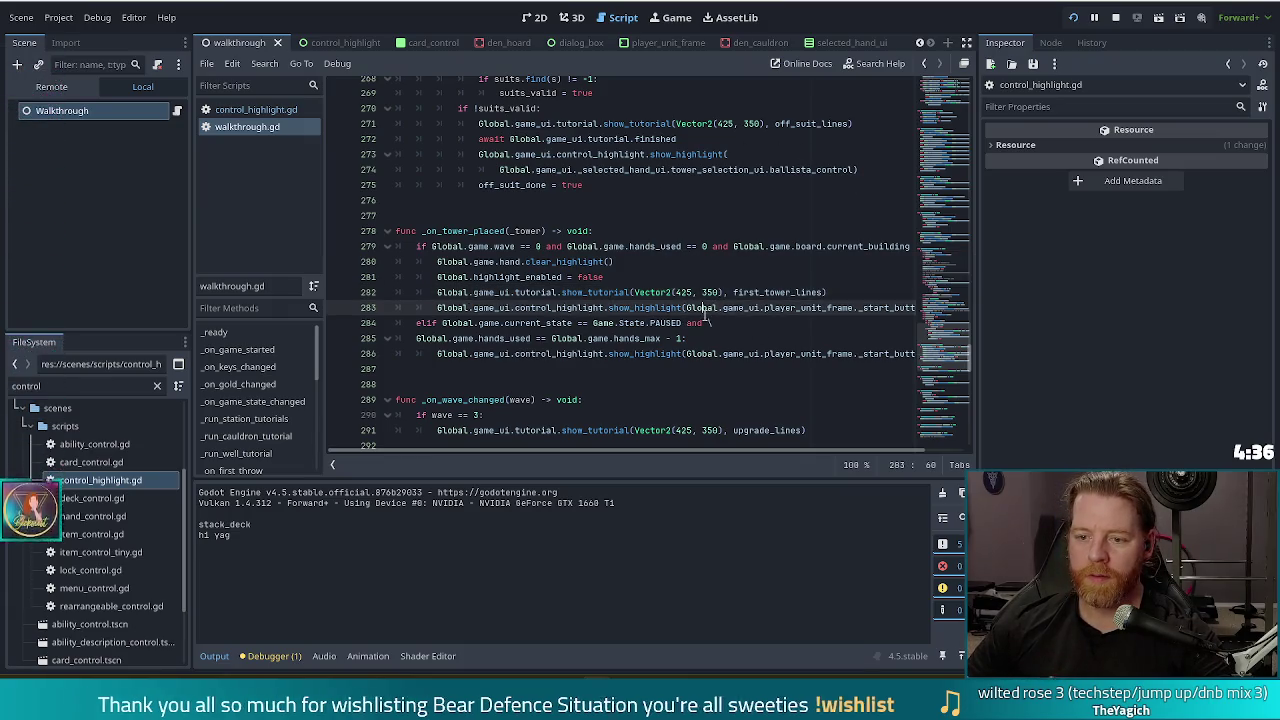
{"action": "key", "text": "Down"}
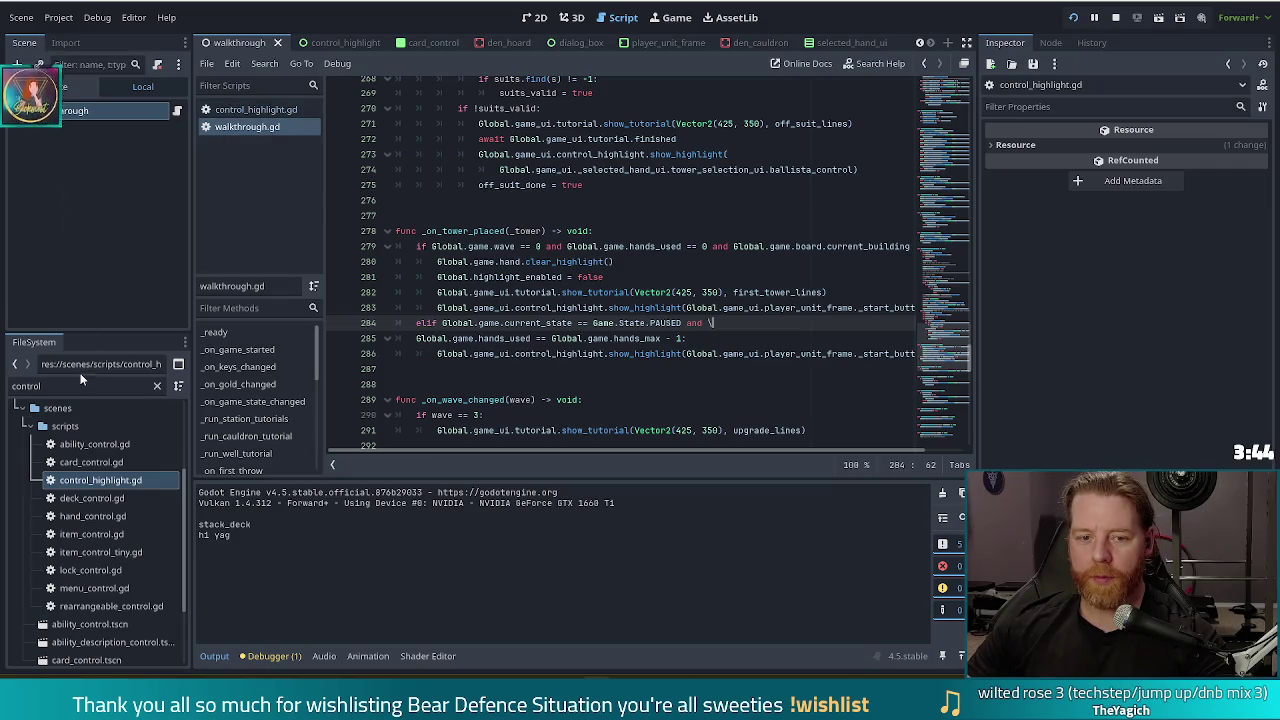
Open card_control.gd and place the caret at the end of line 197
{"action": "double_click", "coordinate": [106, 464]}
{"action": "left_click", "coordinate": [712, 313]}
{"action": "scroll", "coordinate": [735, 305], "scroll_direction": "down", "scroll_amount": 1}
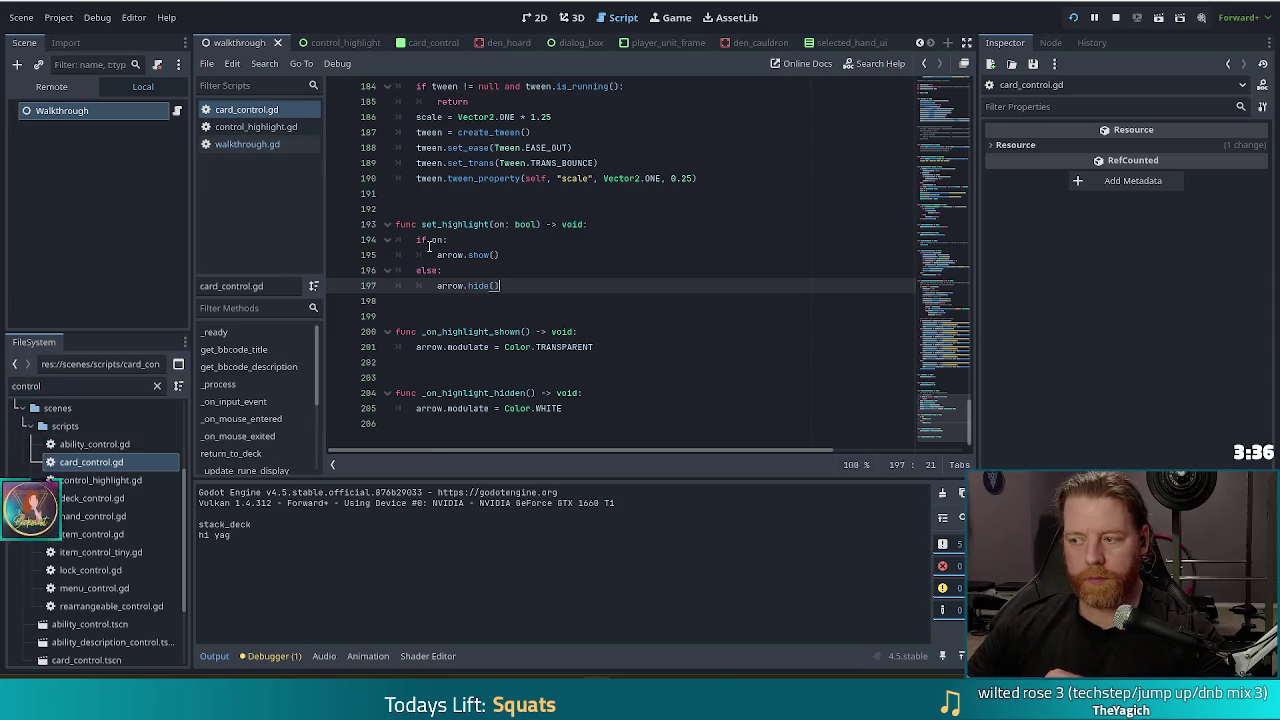
{"action": "left_click", "coordinate": [633, 344]}
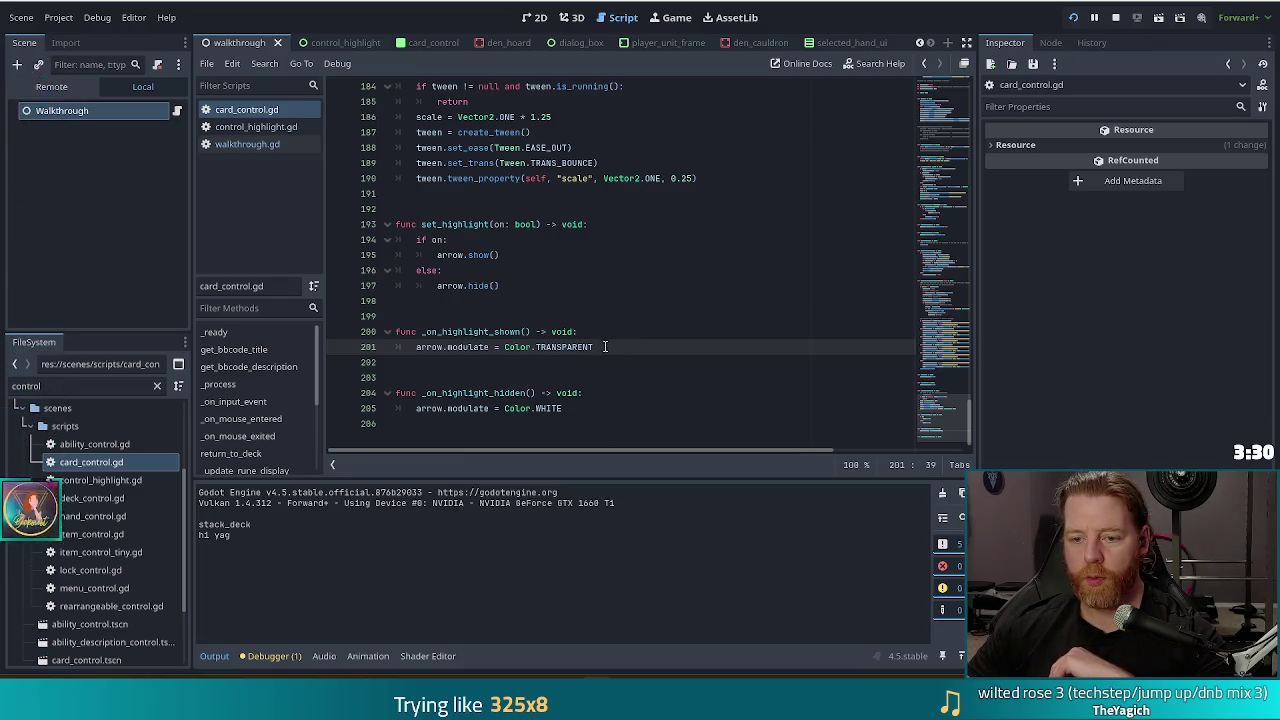
{"action": "key", "text": "shift+Home"}
{"action": "key", "text": "shift+Up"}
{"action": "key", "text": "End"}
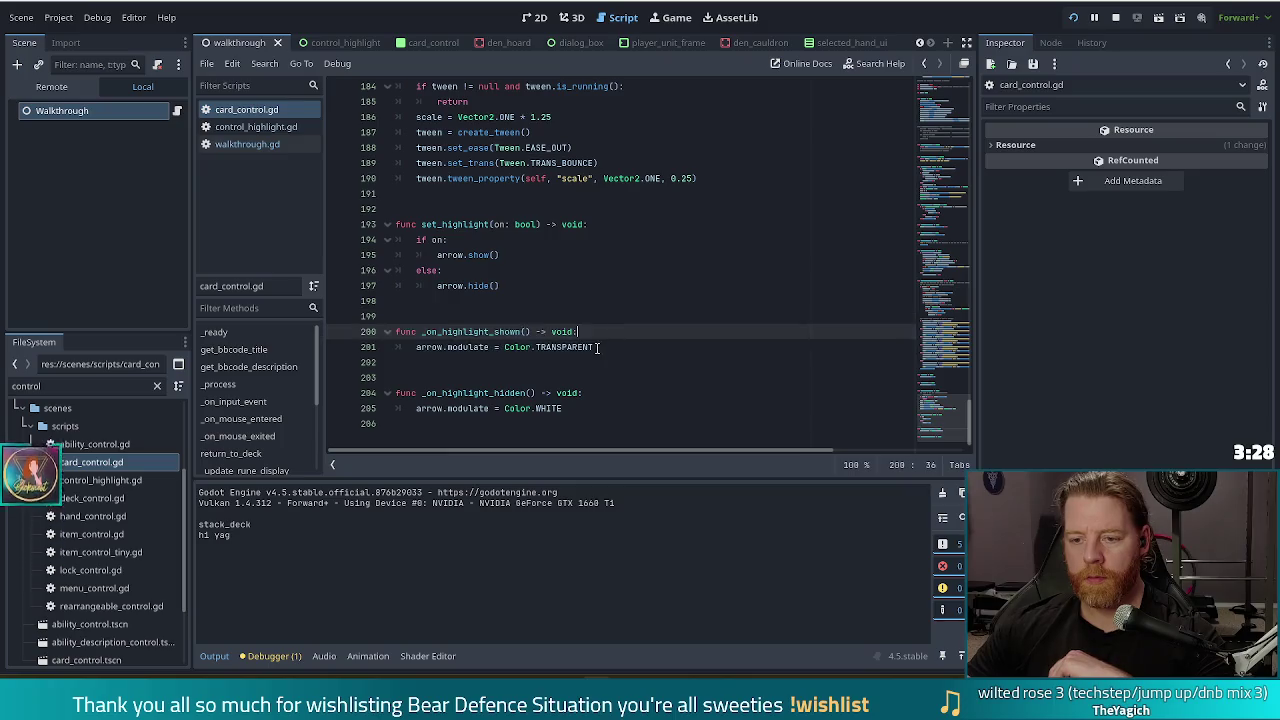
{"action": "left_click_drag", "start_coordinate": [597, 347], "coordinate": [611, 327]}
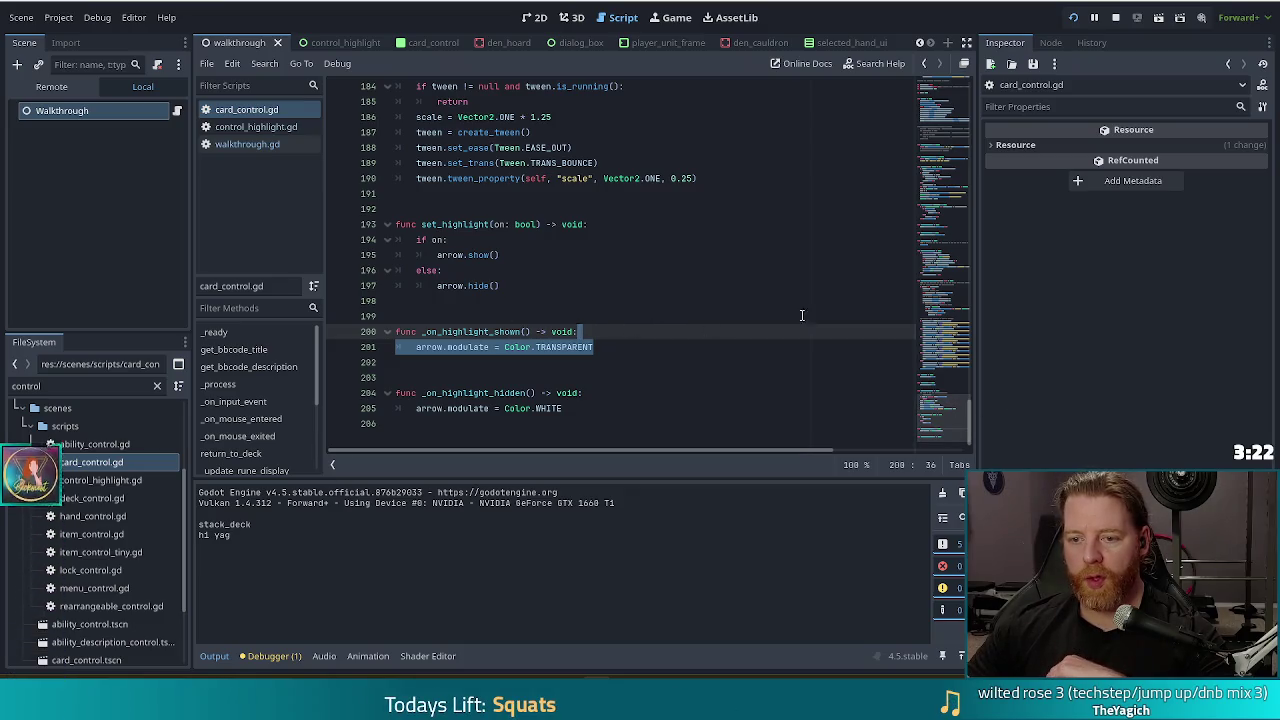
{"action": "left_click", "coordinate": [939, 332]}
{"action": "left_click", "coordinate": [942, 172]}
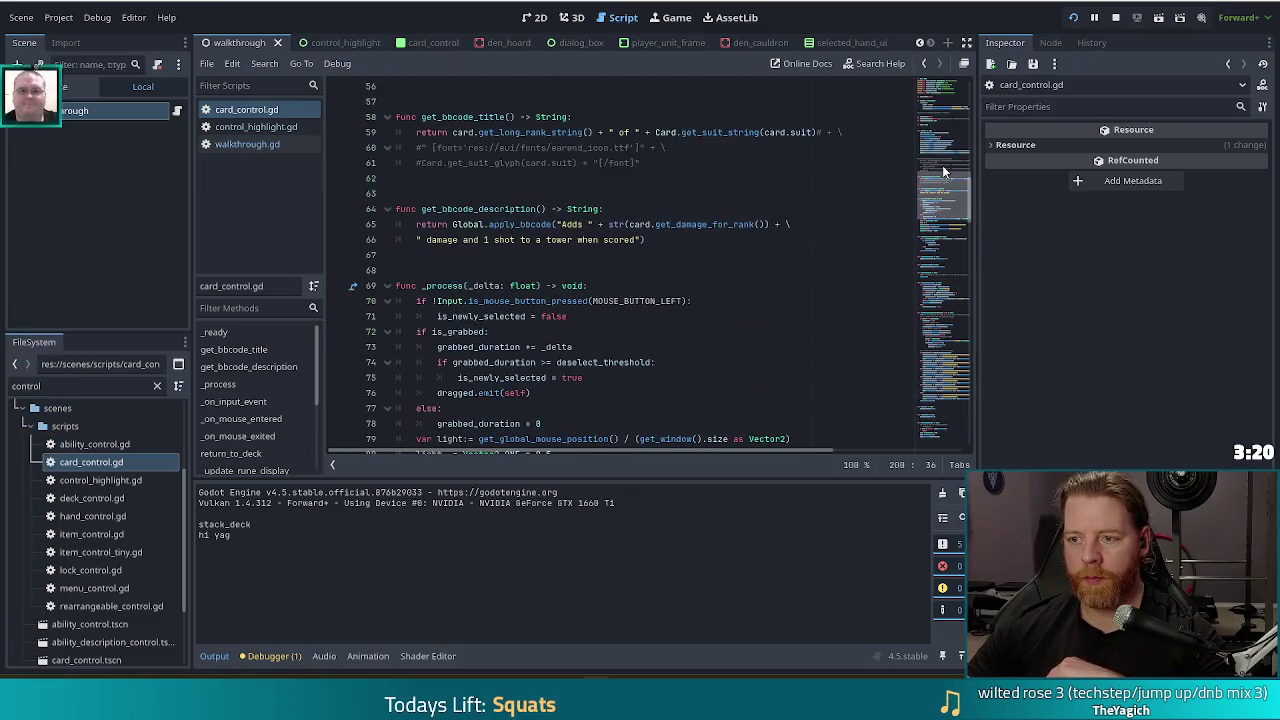
{"action": "mouse_move", "coordinate": [942, 183]}
{"action": "left_mouse_down"}
{"action": "mouse_move", "coordinate": [936, 166]}
{"action": "mouse_move", "coordinate": [936, 210]}
{"action": "left_mouse_up"}
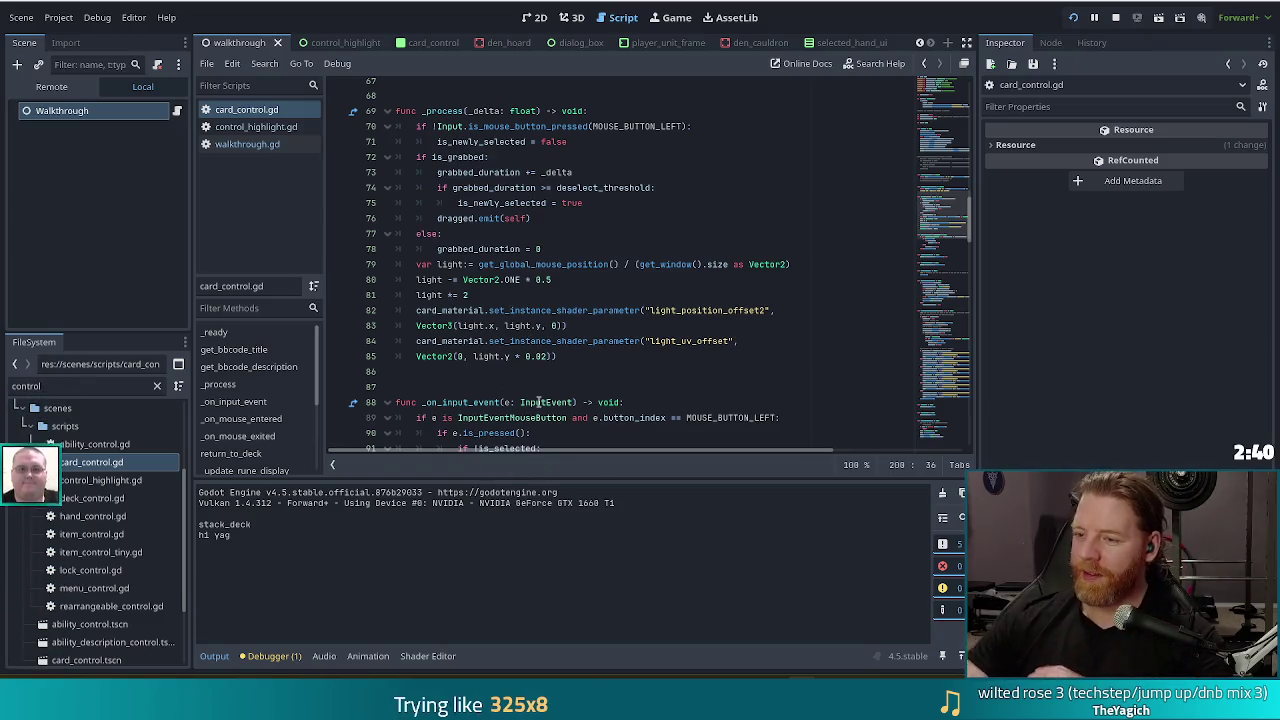
{"action": "left_click", "coordinate": [590, 341]}
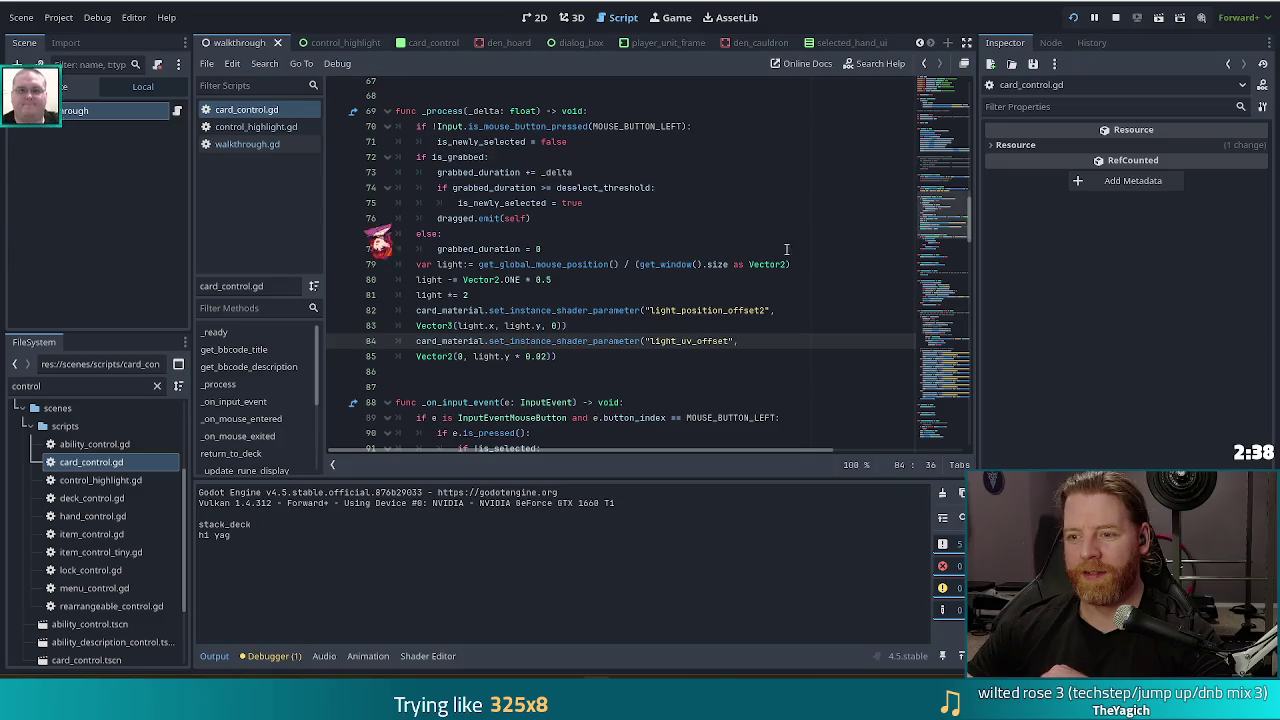
{"action": "scroll", "coordinate": [949, 357], "scroll_direction": "down", "scroll_amount": 15}
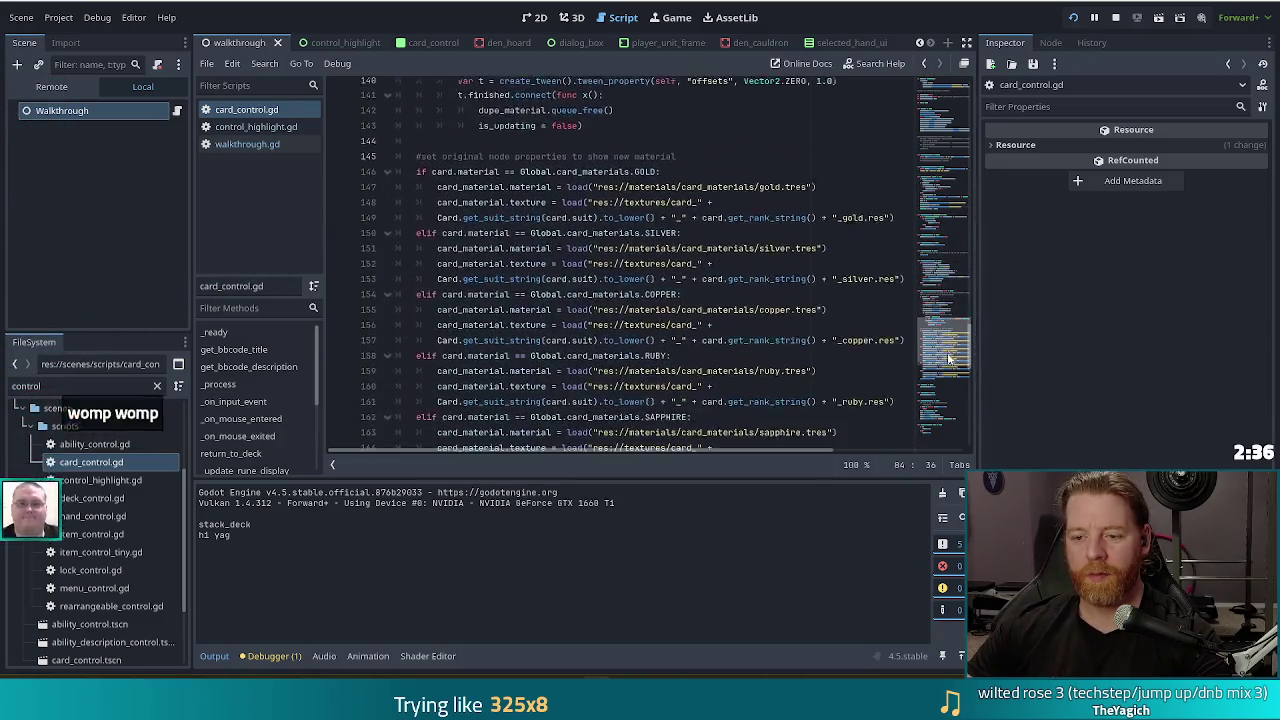
{"action": "left_click", "coordinate": [802, 351]}
{"action": "scroll", "coordinate": [802, 351], "scroll_direction": "down", "scroll_amount": 4}
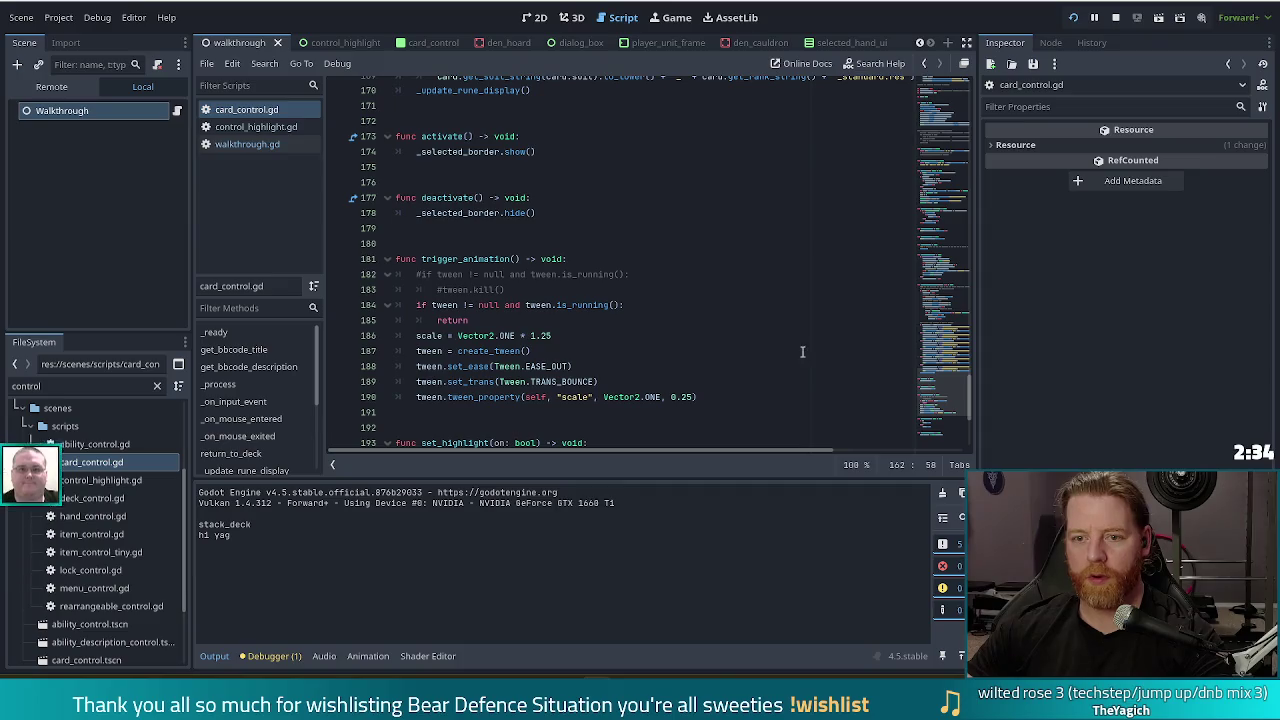
{"action": "scroll", "coordinate": [918, 378], "scroll_direction": "down", "scroll_amount": 3}
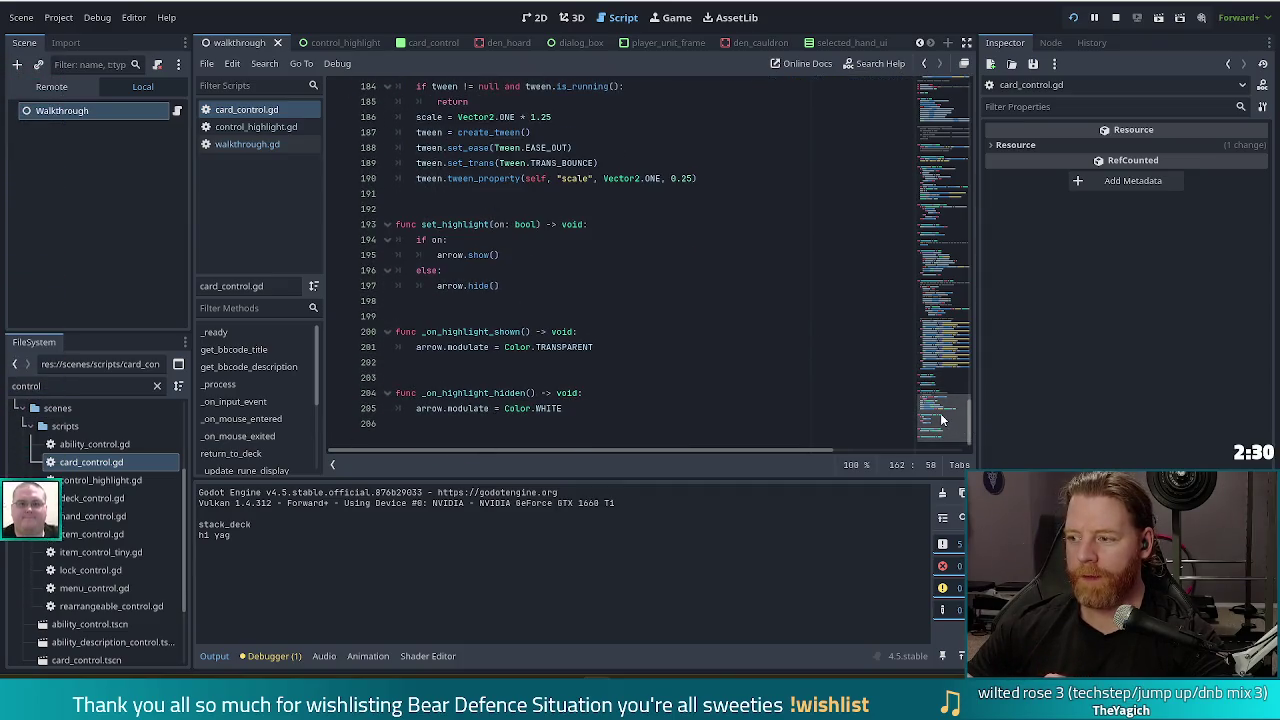
{"action": "scroll", "coordinate": [949, 382], "scroll_direction": "up", "scroll_amount": 3}
{"action": "left_click_drag", "start_coordinate": [950, 382], "coordinate": [958, 252]}
{"action": "left_click", "coordinate": [589, 274]}
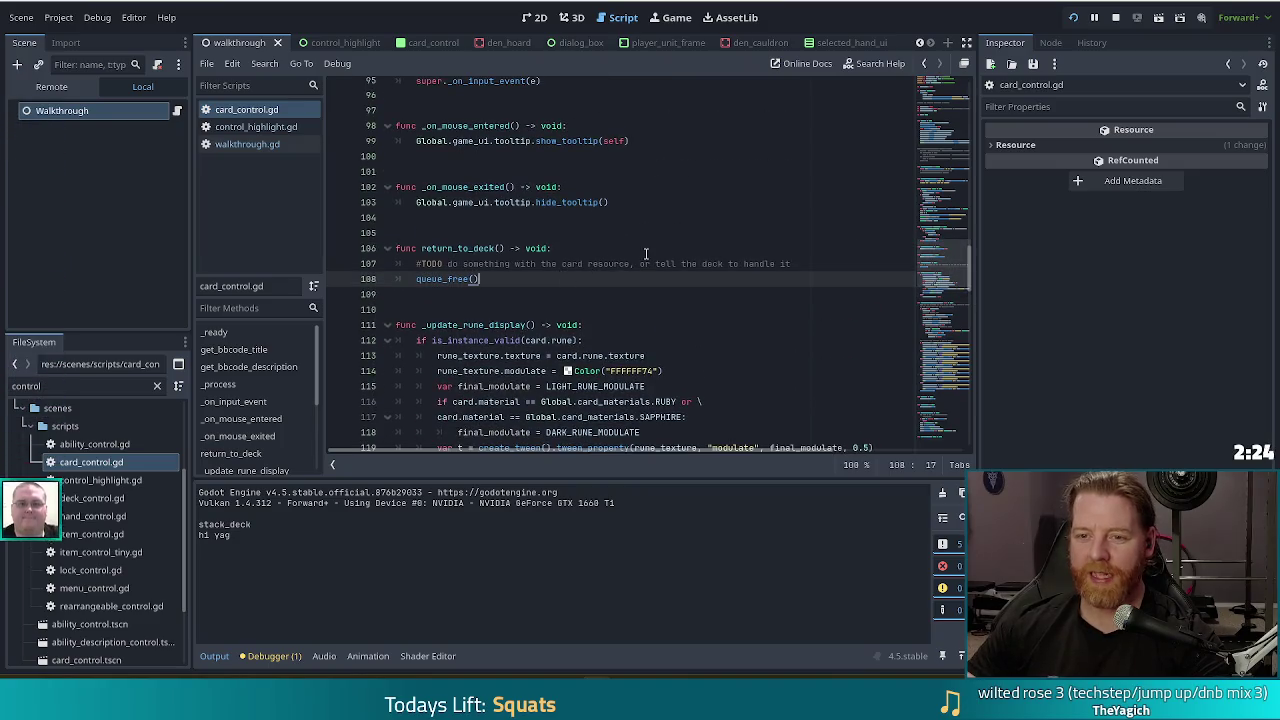
{"action": "scroll", "coordinate": [646, 249], "scroll_direction": "up", "scroll_amount": 7}
{"action": "scroll", "coordinate": [693, 203], "scroll_direction": "up", "scroll_amount": 5}
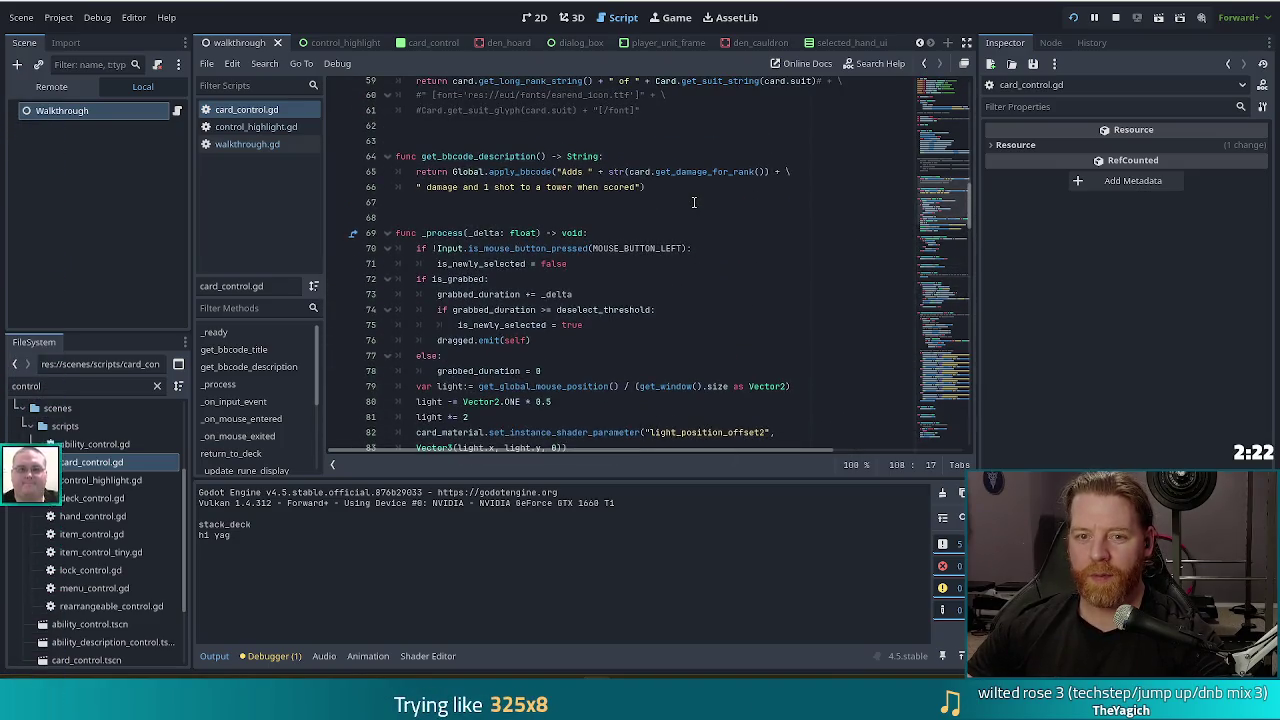
{"action": "scroll", "coordinate": [789, 231], "scroll_direction": "up", "scroll_amount": 9}
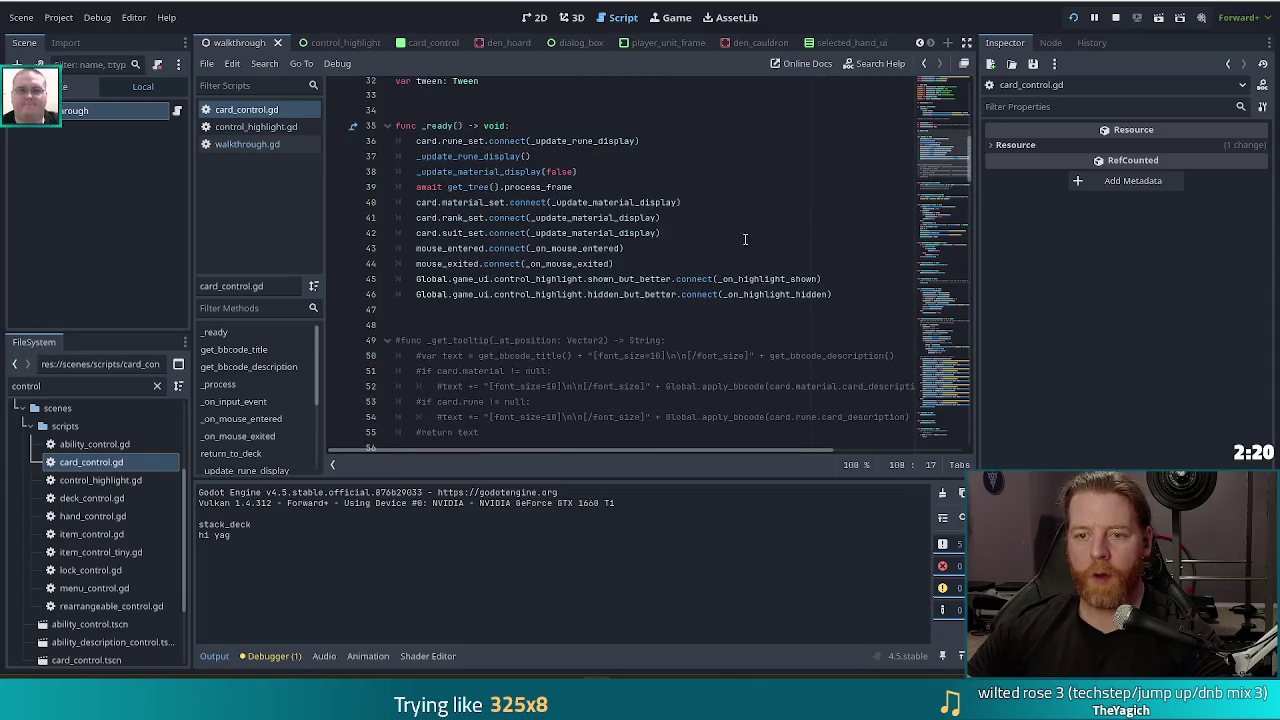
{"action": "mouse_move", "coordinate": [918, 142]}
{"action": "left_mouse_down"}
{"action": "mouse_move", "coordinate": [925, 90]}
{"action": "mouse_move", "coordinate": [941, 195]}
{"action": "mouse_move", "coordinate": [938, 82]}
{"action": "left_mouse_up"}
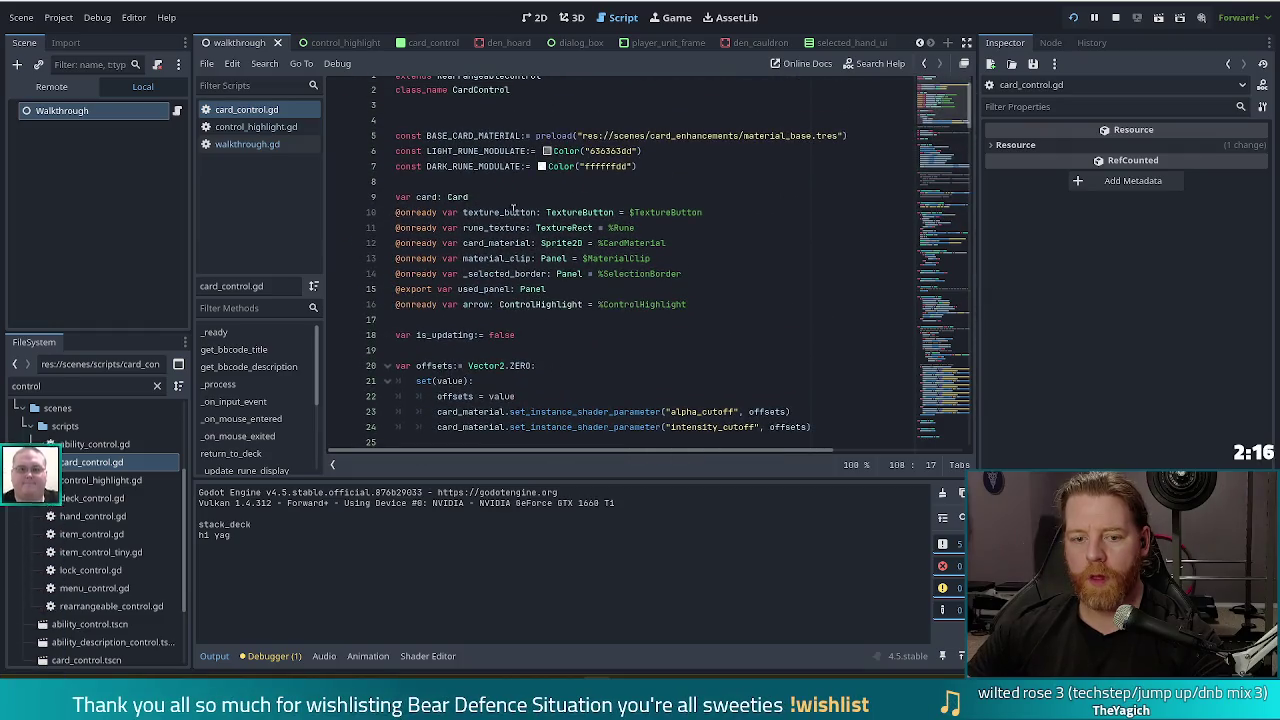
{"action": "left_click", "coordinate": [508, 212]}
Filter files for 'hand', open hand_control.gd, and go to the line-25 highlight_enabled check
{"action": "left_click", "coordinate": [40, 385]}
{"action": "type", "text": "han"}
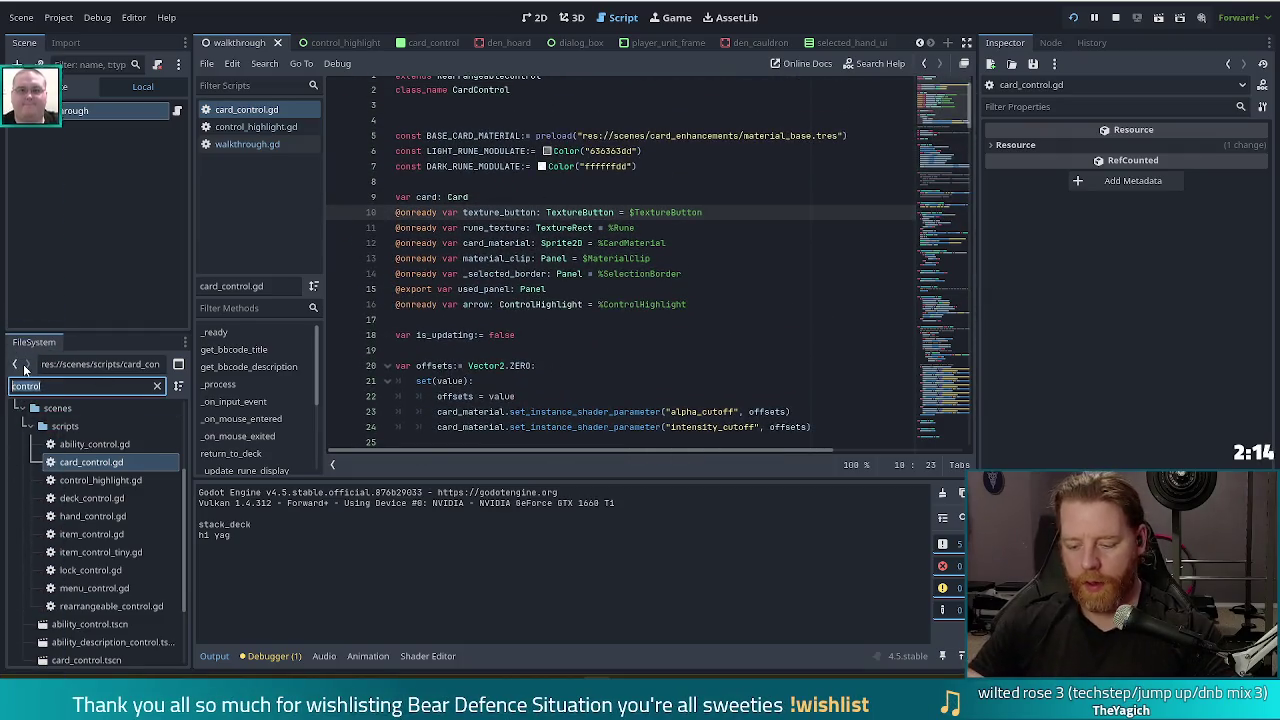
{"action": "type", "text": "d"}
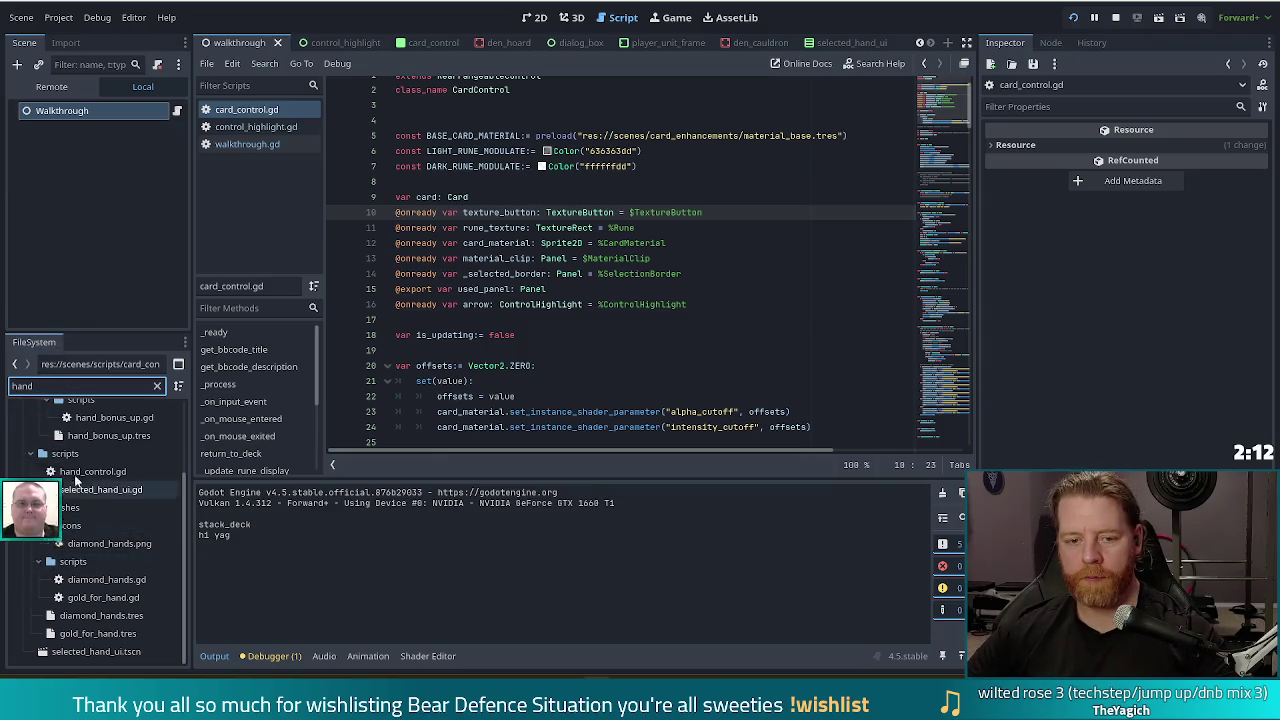
{"action": "double_click", "coordinate": [92, 471]}
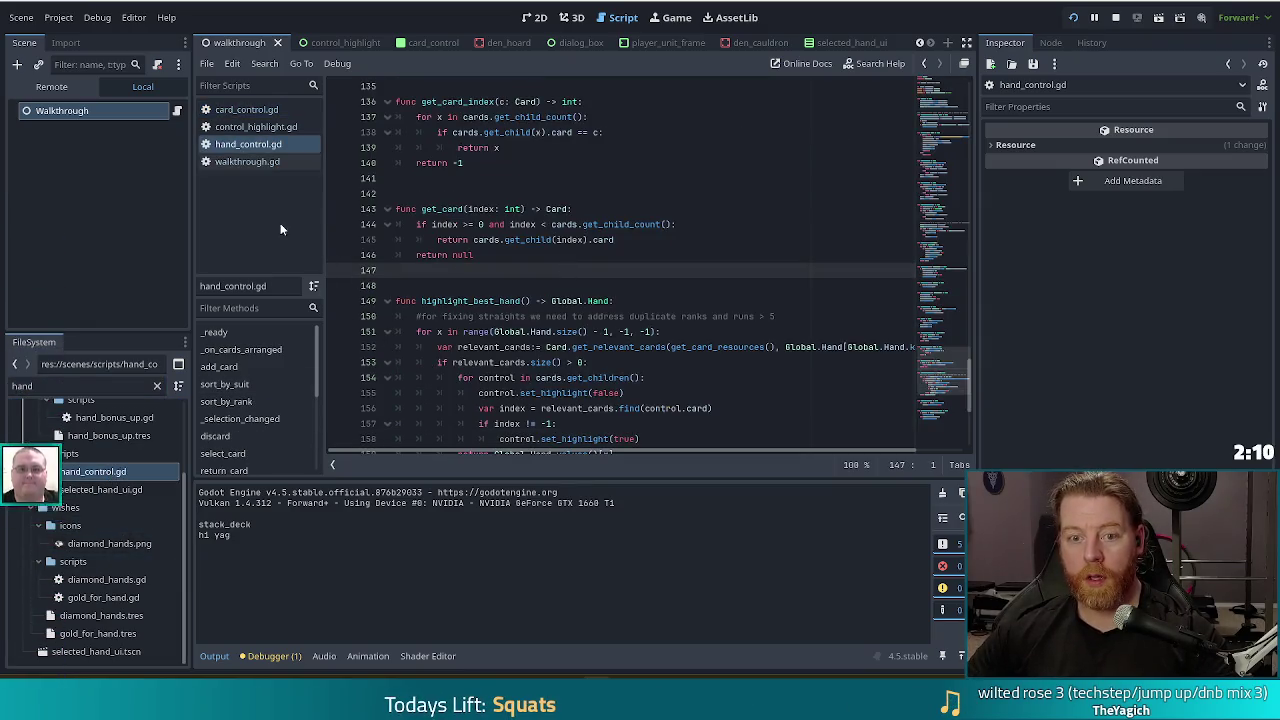
{"action": "left_click", "coordinate": [254, 350]}
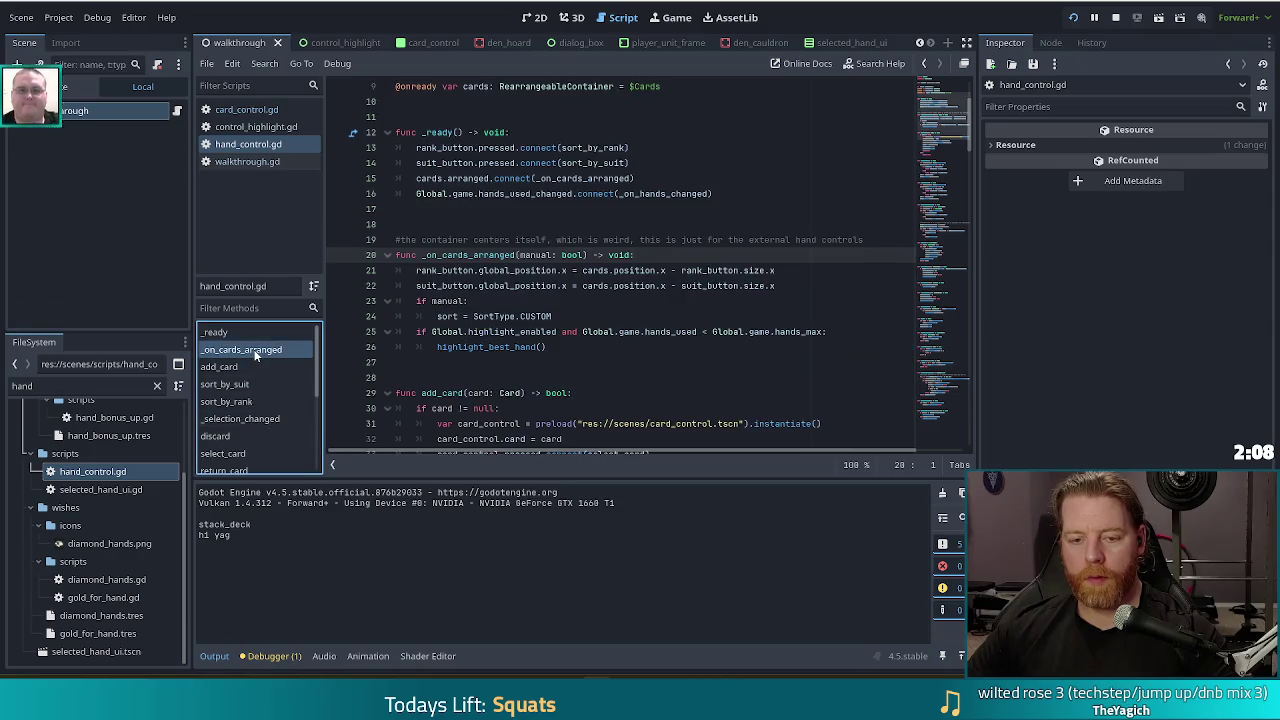
{"action": "left_click", "coordinate": [566, 318]}
{"action": "left_click", "coordinate": [557, 332]}
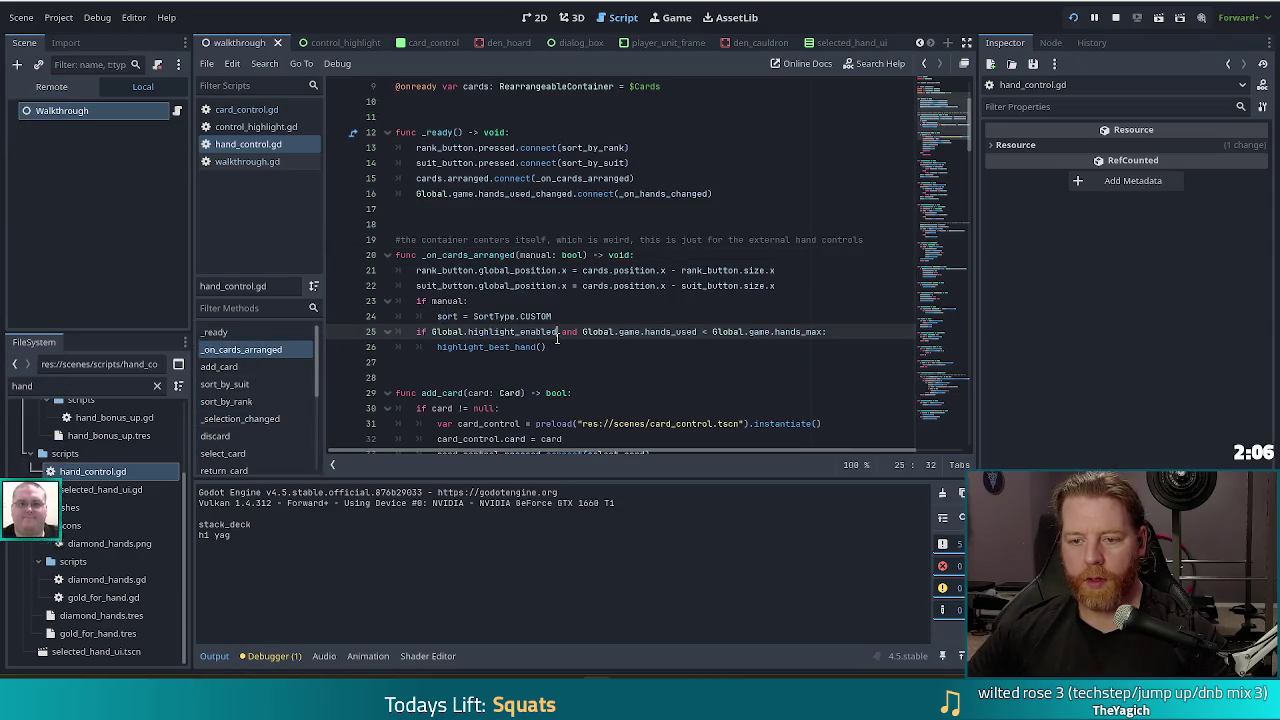
{"action": "left_click", "coordinate": [655, 332]}
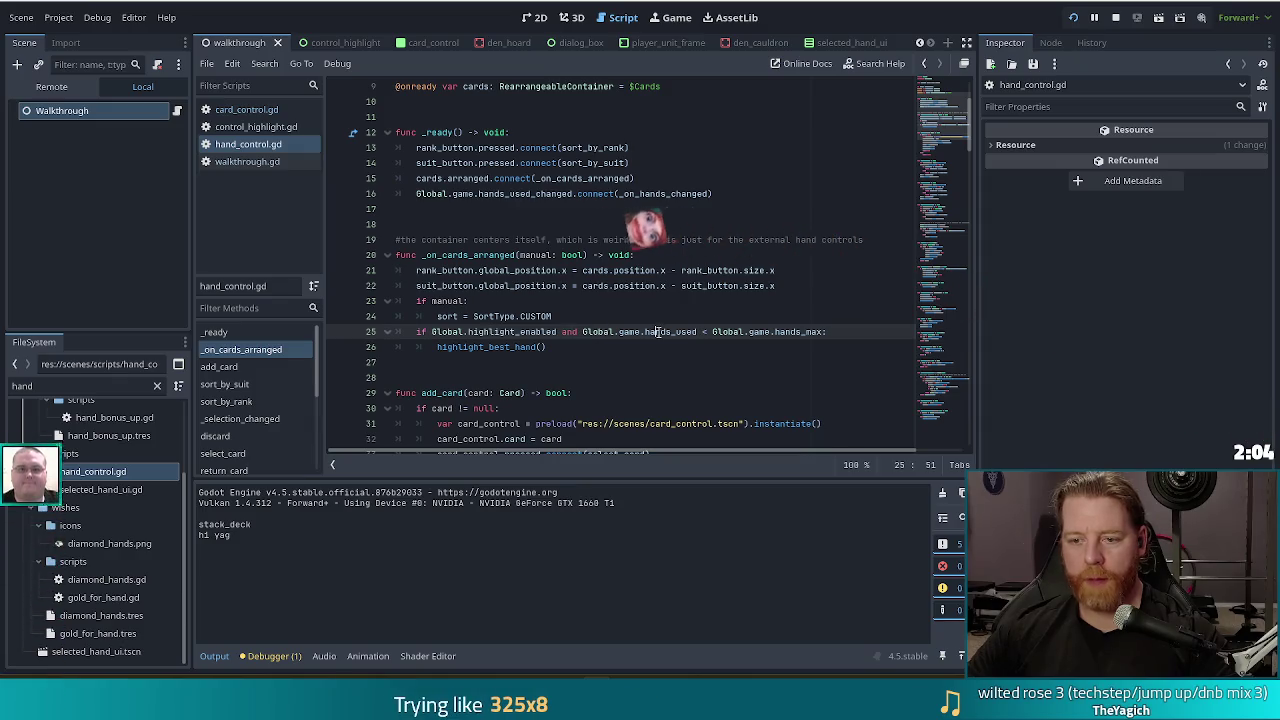
Append 'and Global.game.current_state != Game.State.CAVE' to the line-25 highlight condition
{"action": "left_click", "coordinate": [822, 332]}
{"action": "type", "text": "and "}
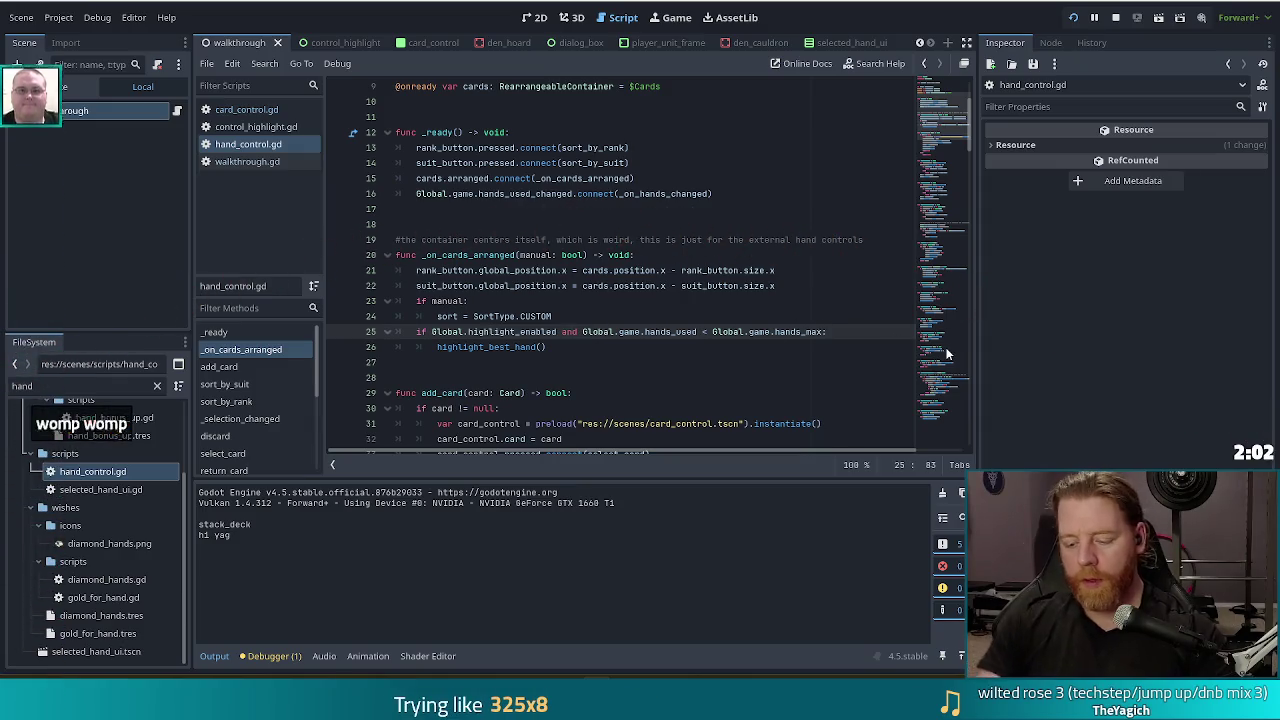
{"action": "type", "text": "Global.game.c"}
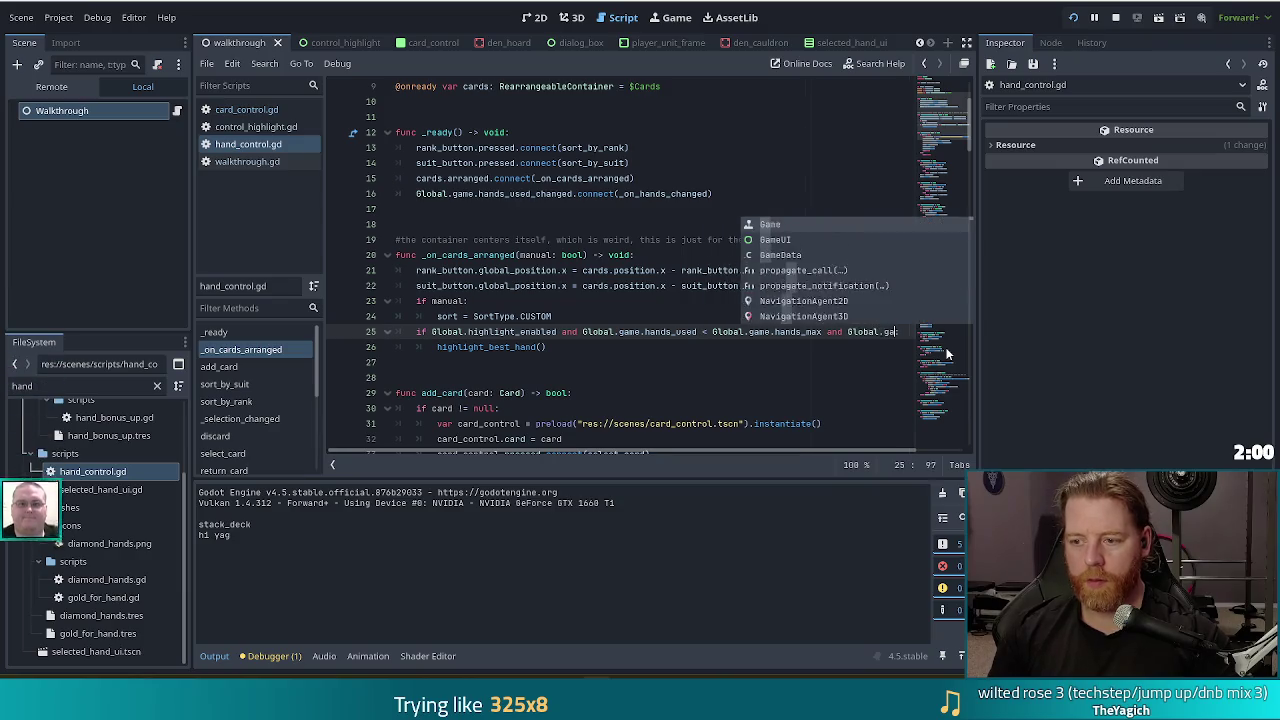
{"action": "type", "text": "urrent_state !="}
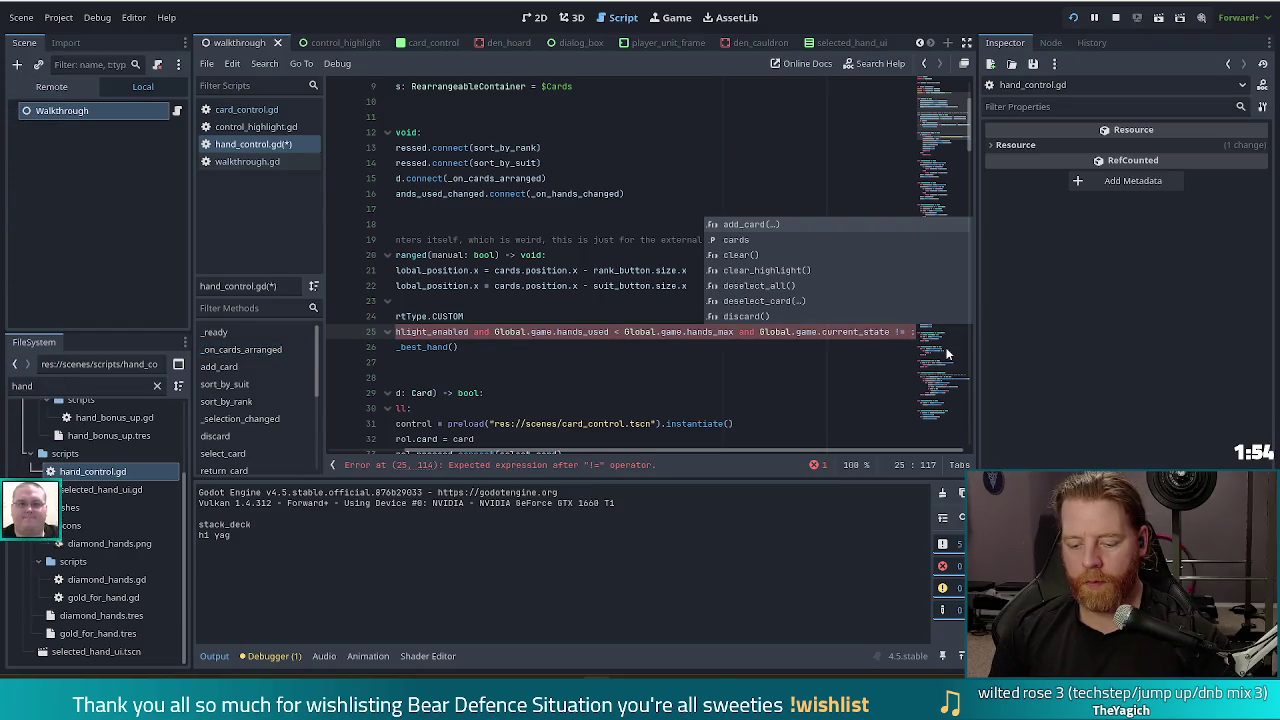
{"action": "type", "text": " Game.State.CAVE"}
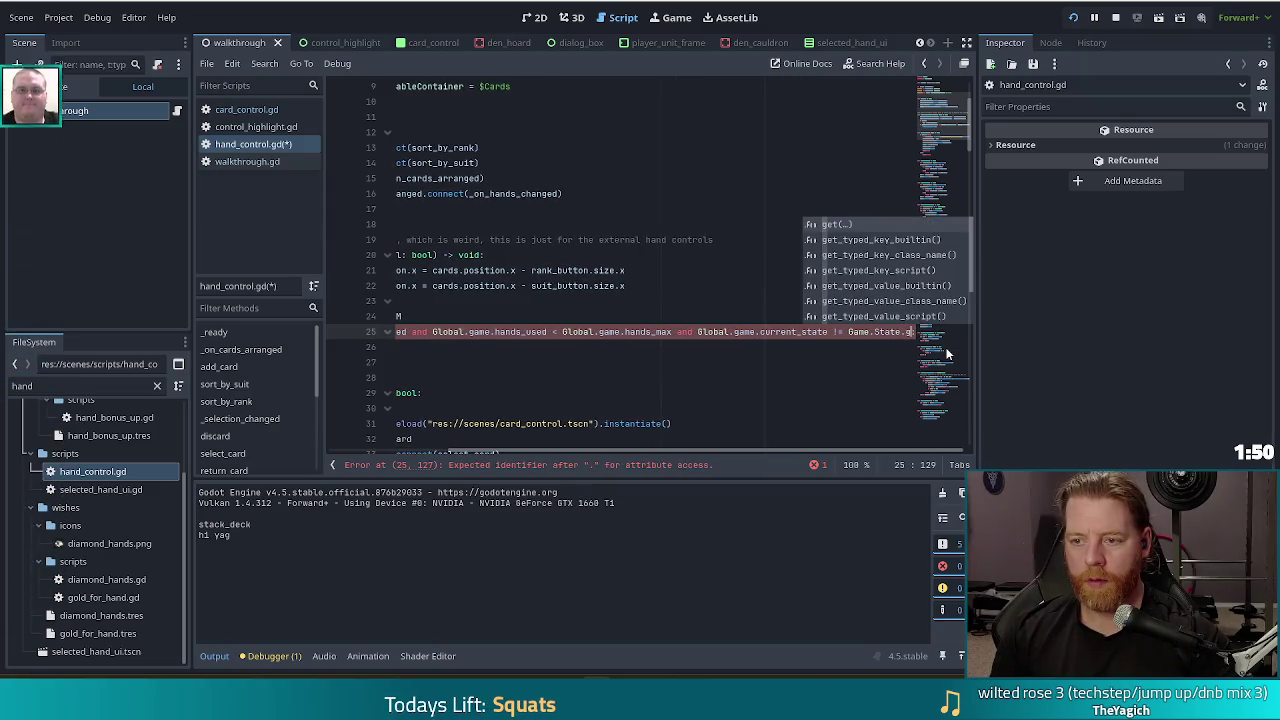
{"action": "type", "text": ":"}
Wrap the condition onto line 26 with a backslash and save the script
{"action": "left_click", "coordinate": [657, 332]}
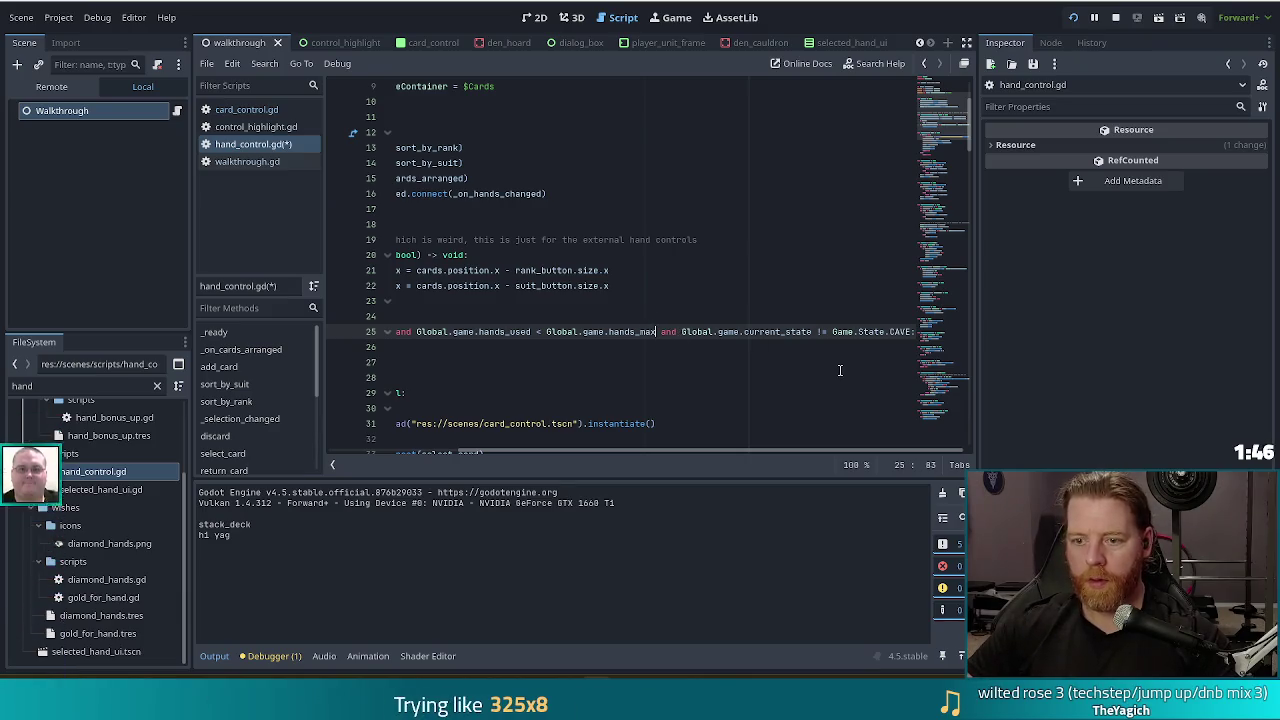
{"action": "type", "text": "\\"}
{"action": "key", "text": "Return"}
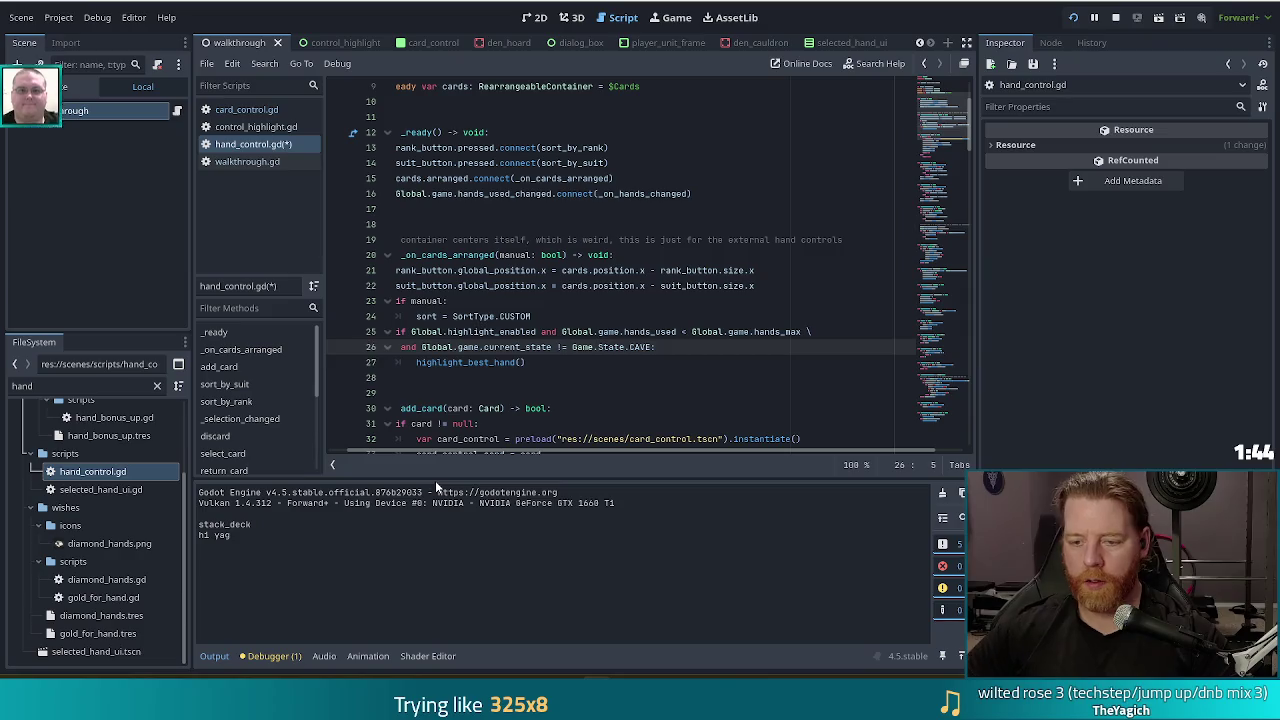
{"action": "key", "text": "Delete"}
{"action": "key", "text": "ctrl+s"}
{"action": "left_click", "coordinate": [483, 349]}
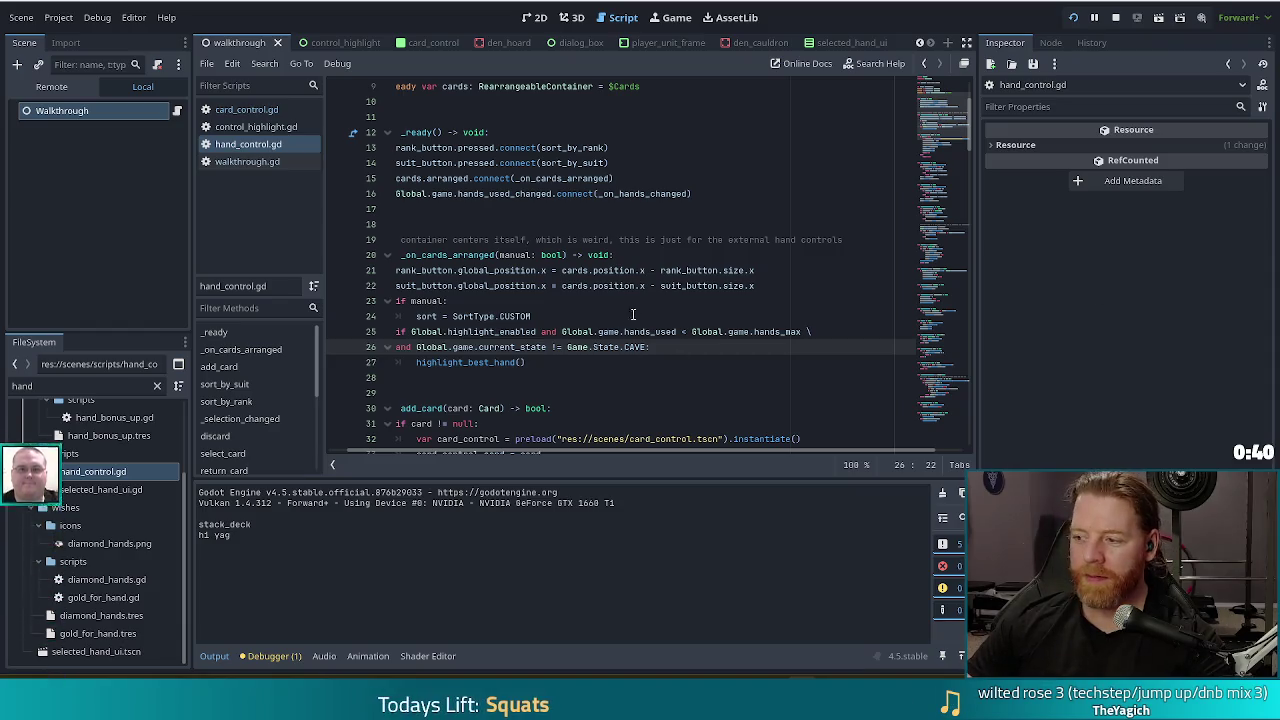
{"action": "key", "text": "Up"}
{"action": "key", "text": "Up"}
{"action": "key", "text": "Up"}
{"action": "left_click", "coordinate": [1073, 17]}
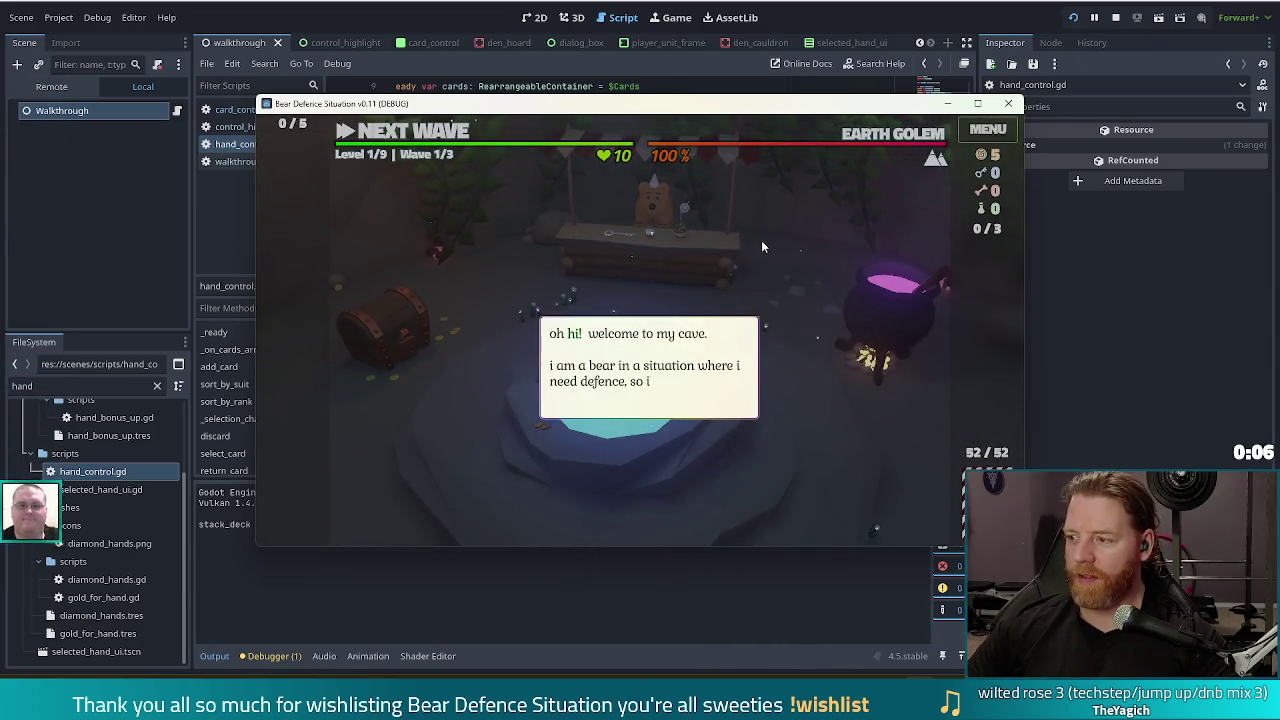
{"action": "left_click", "coordinate": [1115, 22]}
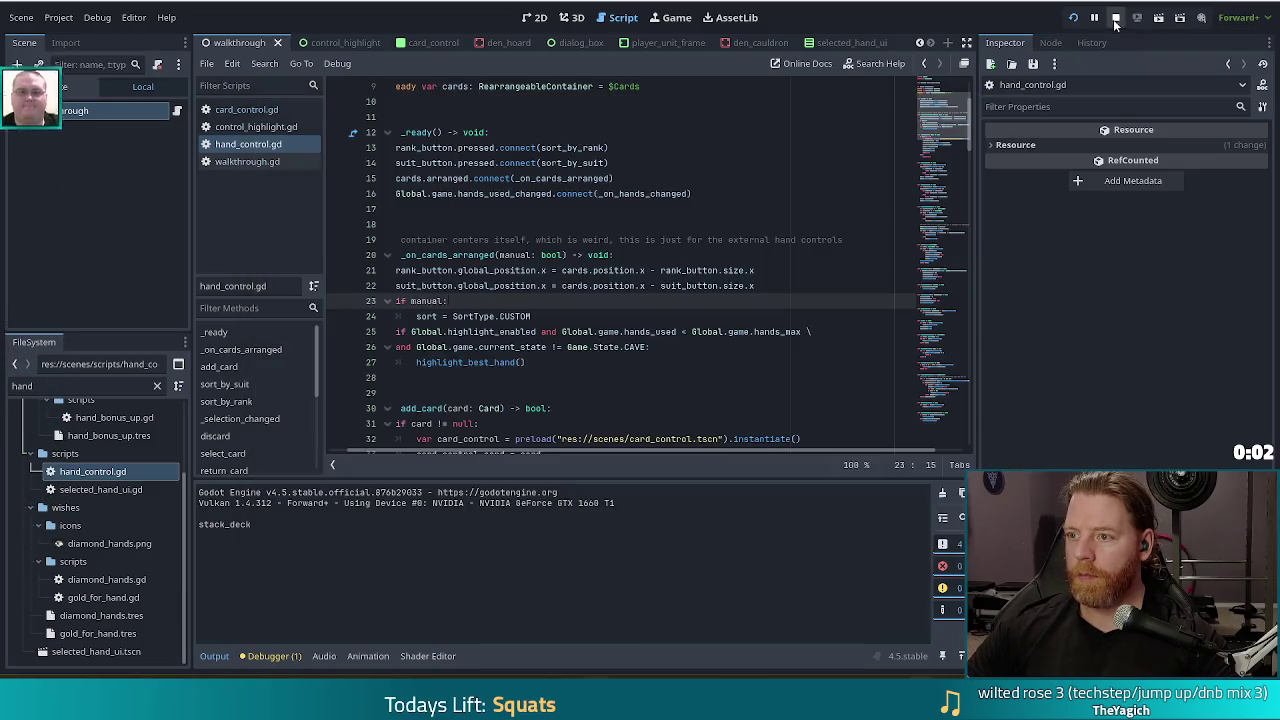
Launch the game, start a new game, and turn on Highlight Best Hand in settings
{"action": "key", "text": "F5"}
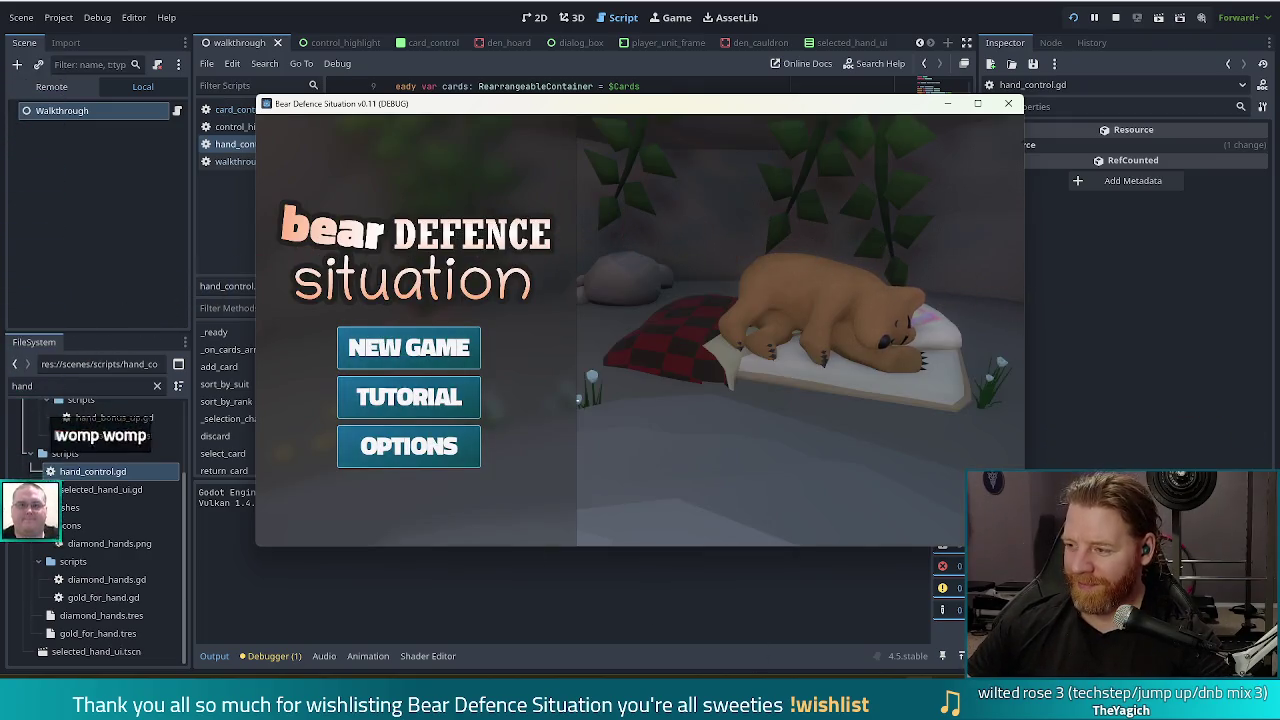
{"action": "left_click", "coordinate": [408, 354]}
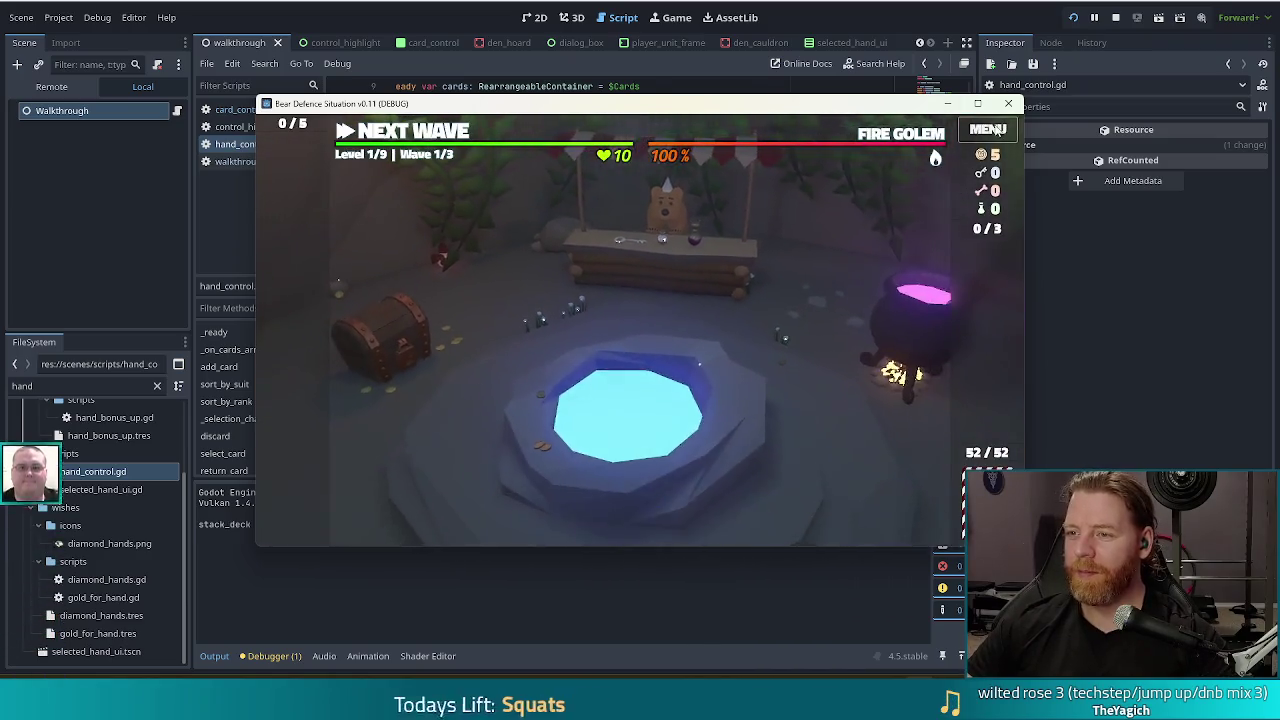
{"action": "left_click", "coordinate": [990, 130]}
{"action": "left_click", "coordinate": [645, 462]}
{"action": "left_click", "coordinate": [838, 167]}
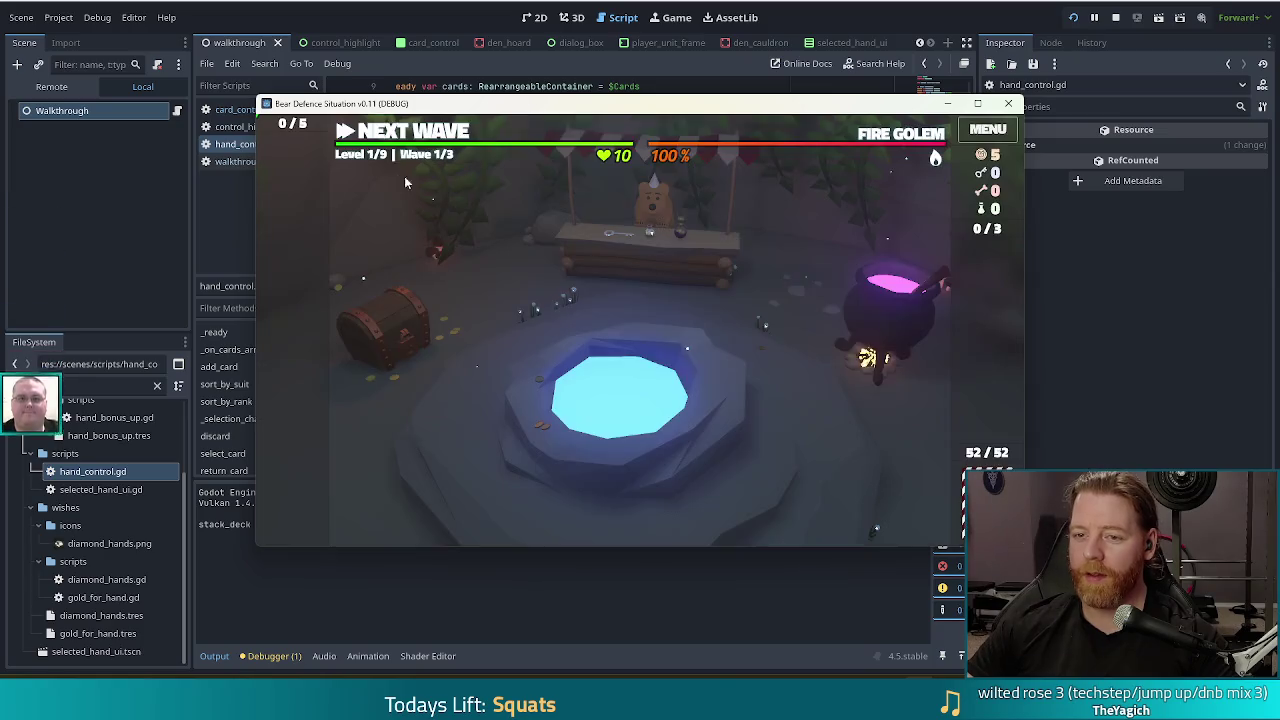
Move to the level map and recheck that Highlight Best Hand is enabled
{"action": "left_click", "coordinate": [427, 131]}
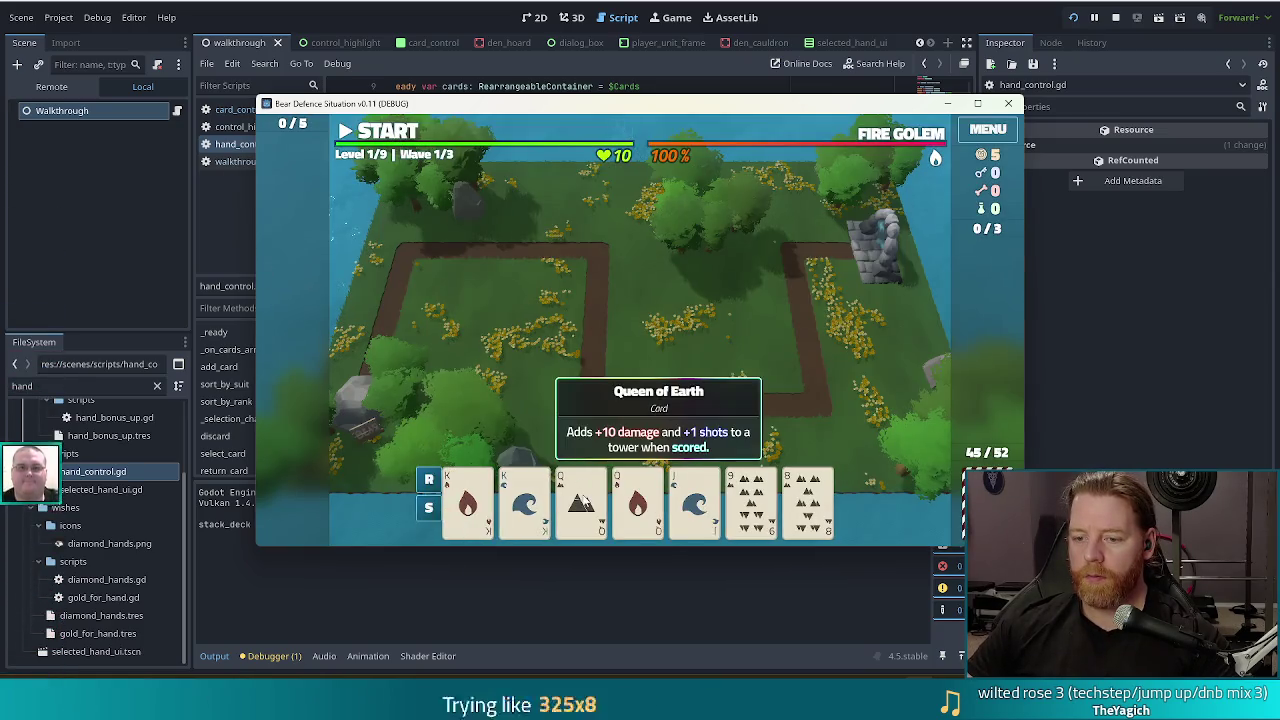
{"action": "left_click", "coordinate": [988, 129]}
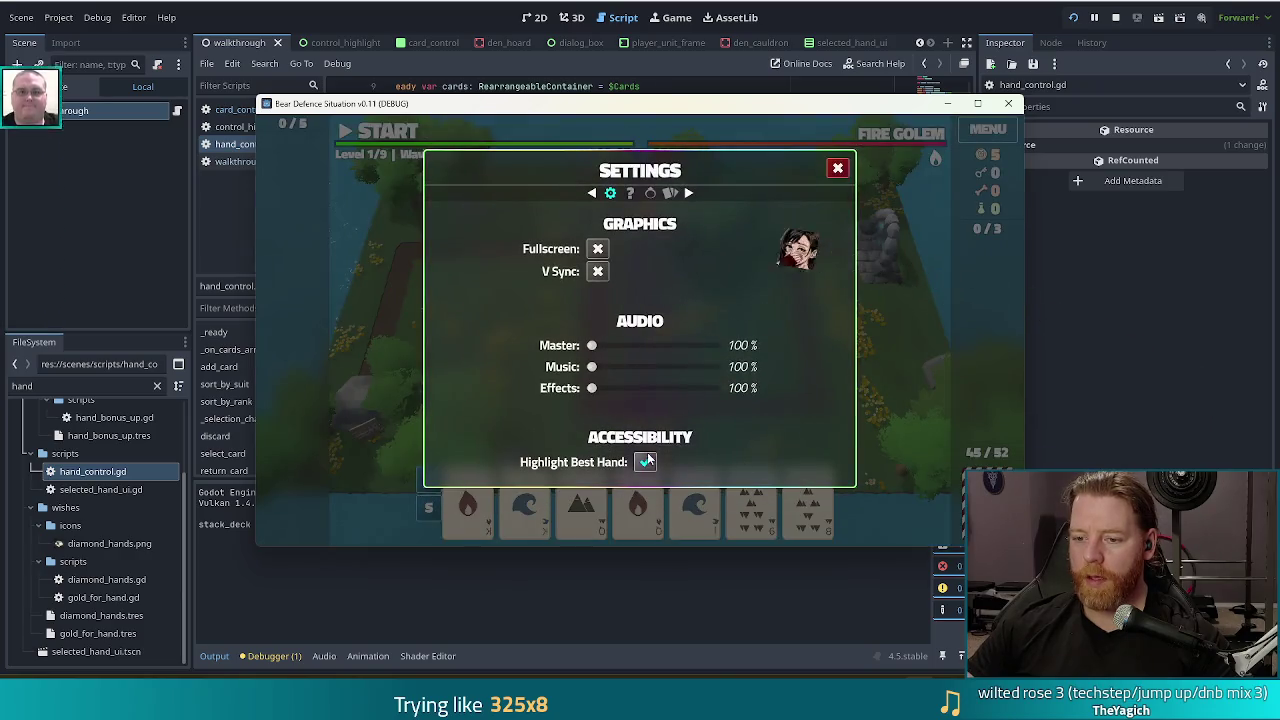
{"action": "left_click", "coordinate": [838, 167]}
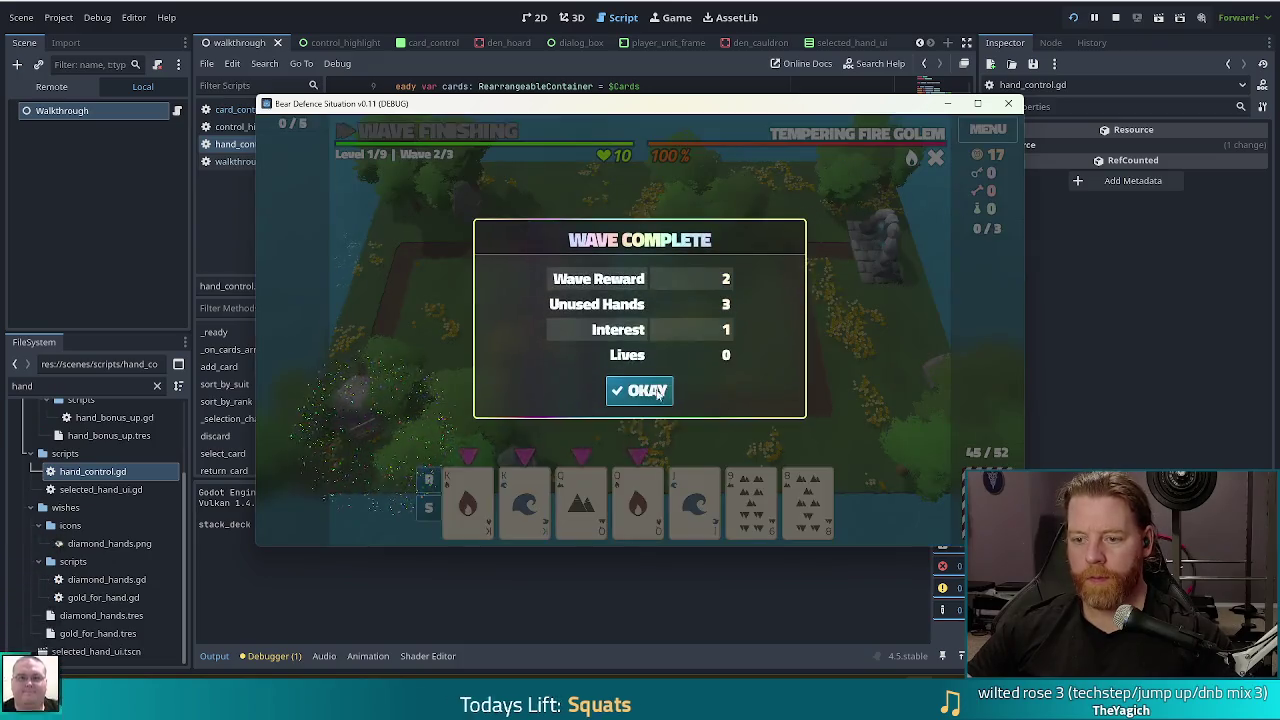
Dismiss the wave-complete messages and Ballista Tower panel, then open and close the cauldron
{"action": "left_click", "coordinate": [657, 392]}
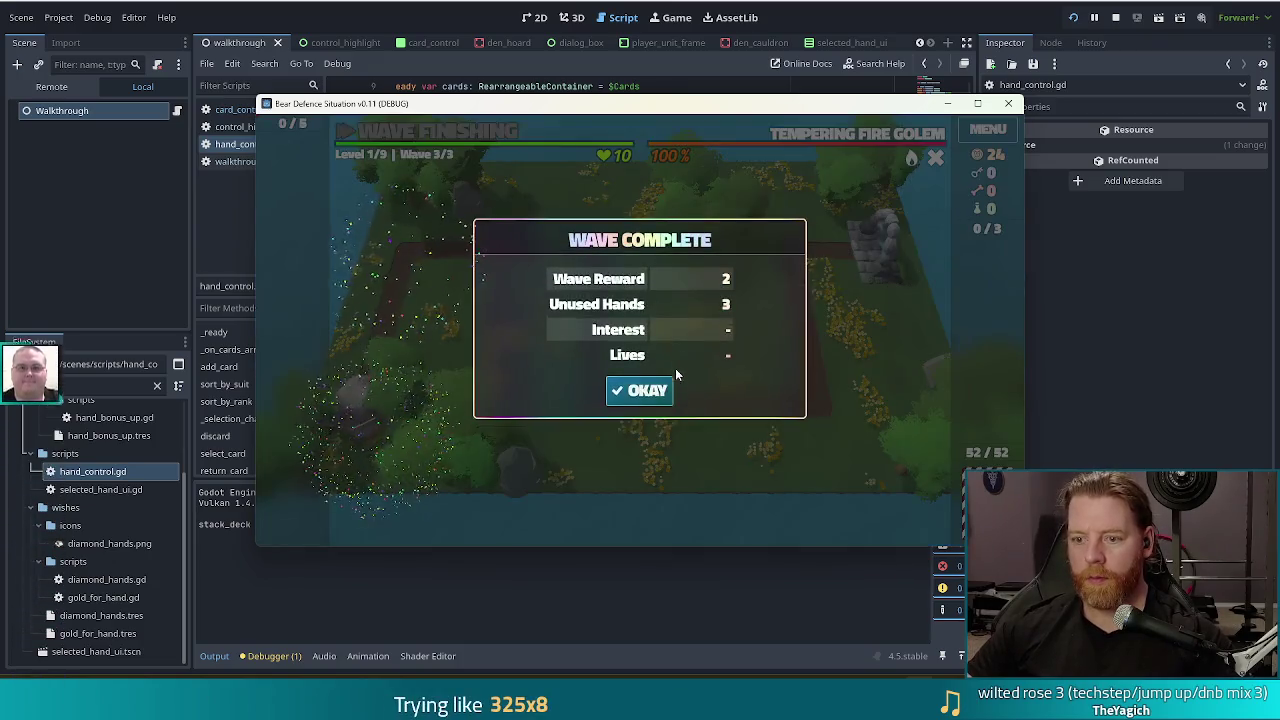
{"action": "left_click", "coordinate": [655, 392]}
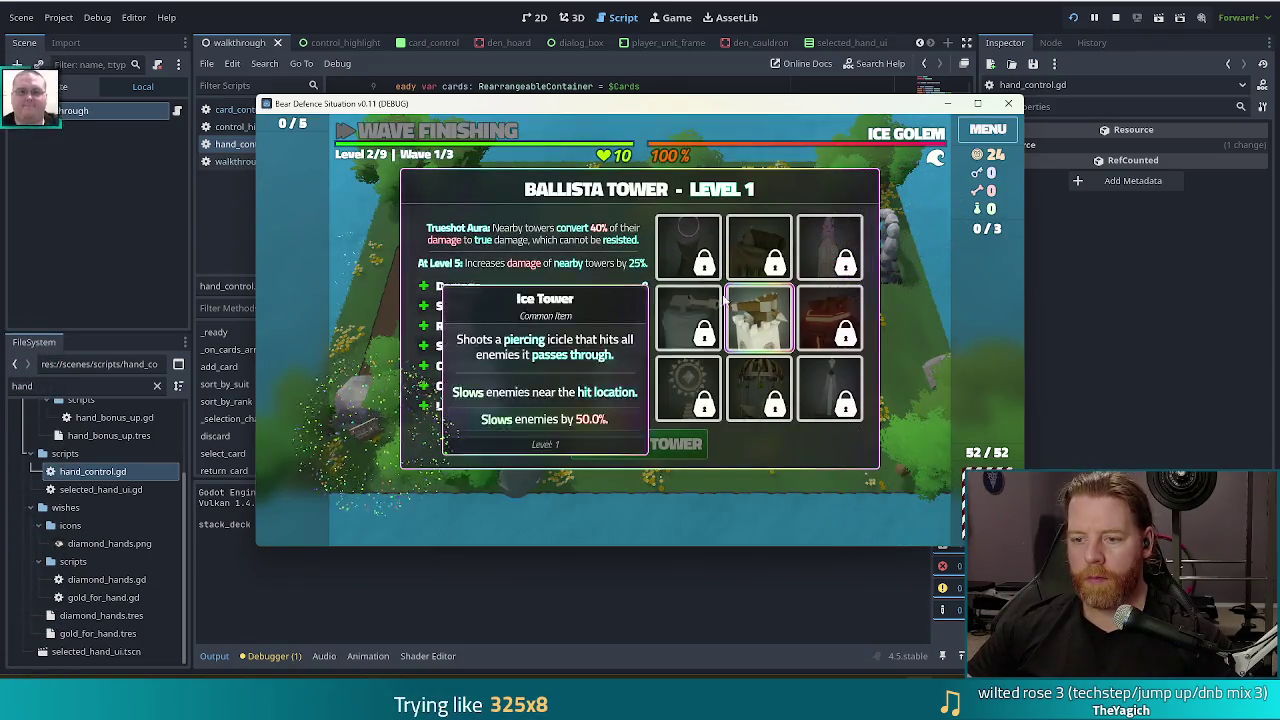
{"action": "left_click", "coordinate": [655, 440]}
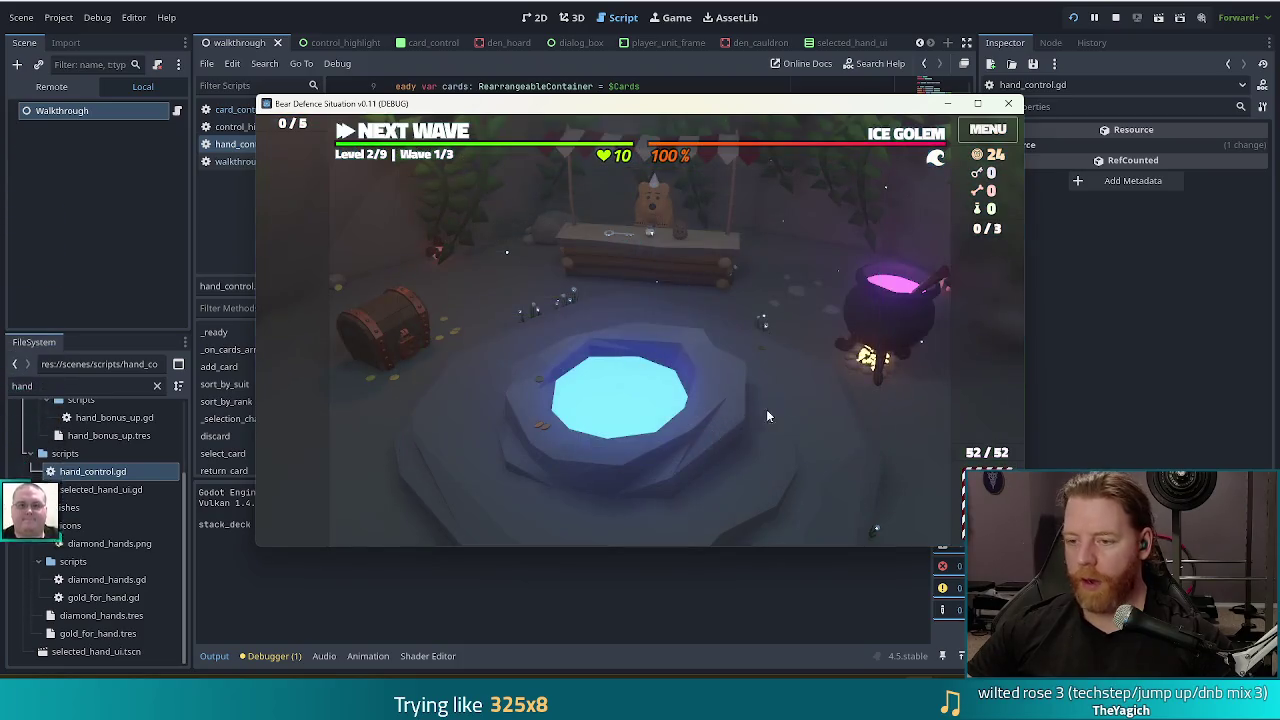
{"action": "left_click", "coordinate": [893, 320]}
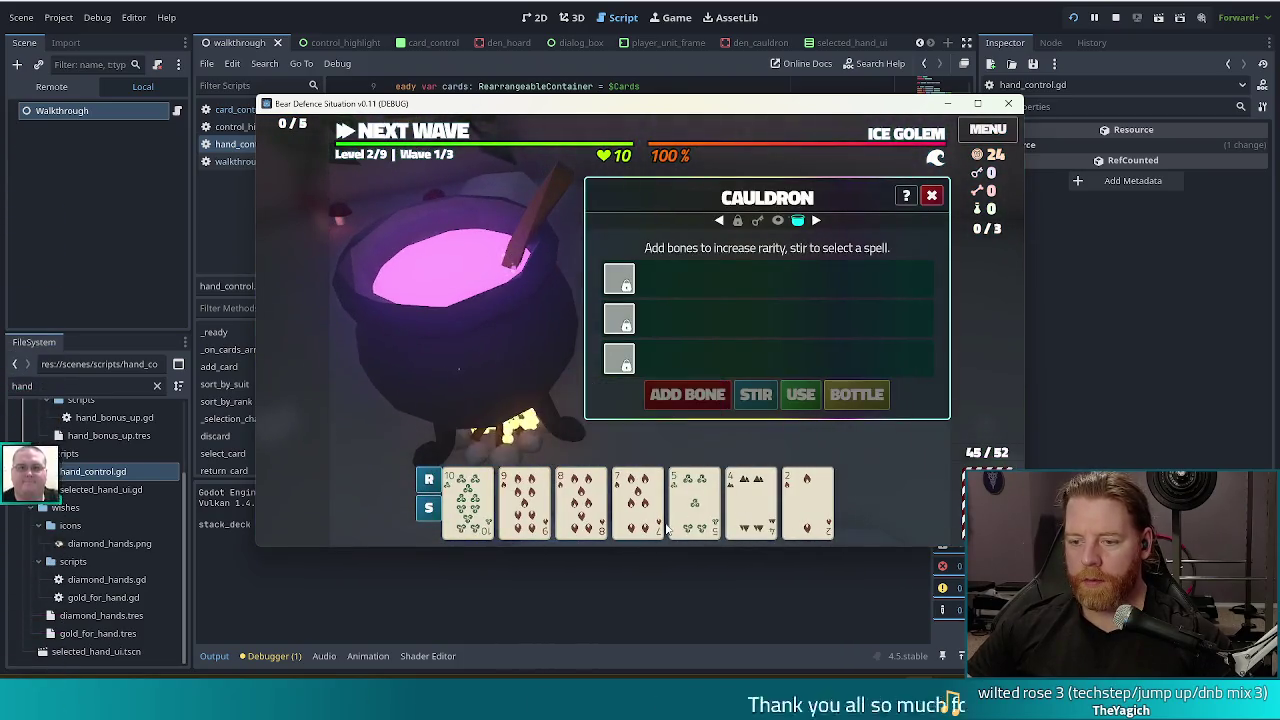
{"action": "left_click", "coordinate": [931, 197]}
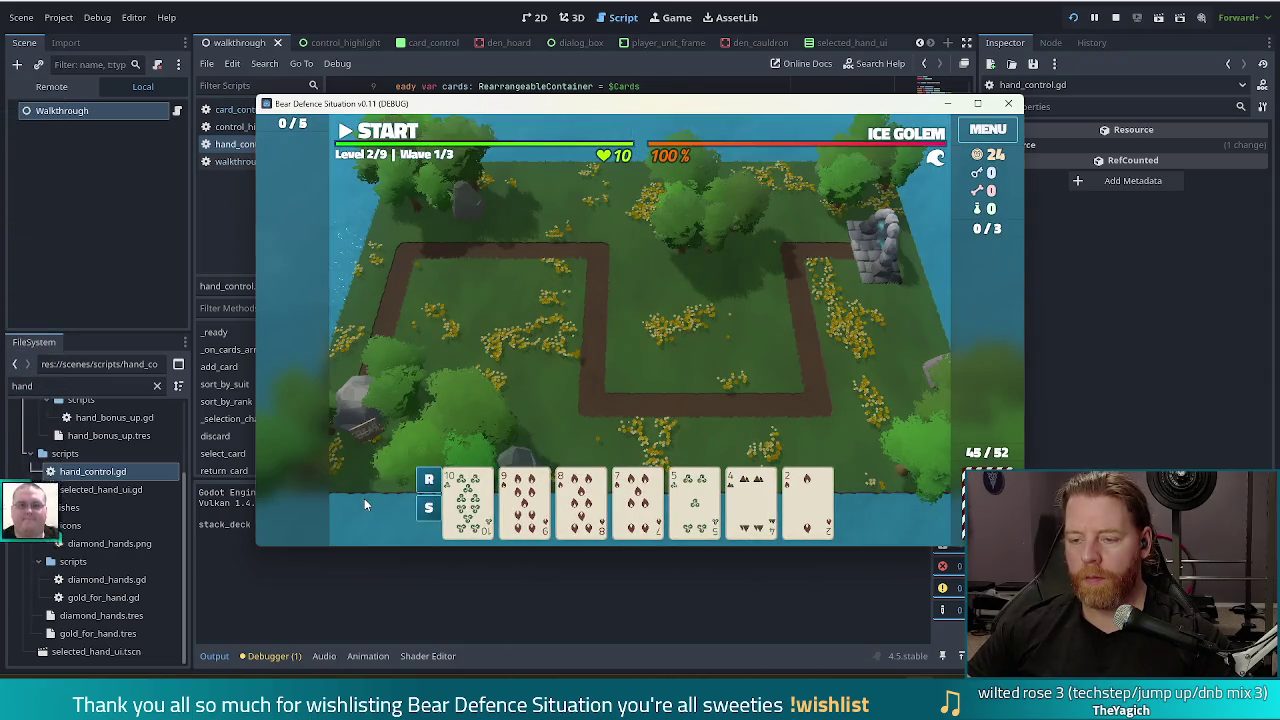
Select the 2 of Fire card, close the build panel, and return to the script editor
{"action": "mouse_move", "coordinate": [760, 500]}
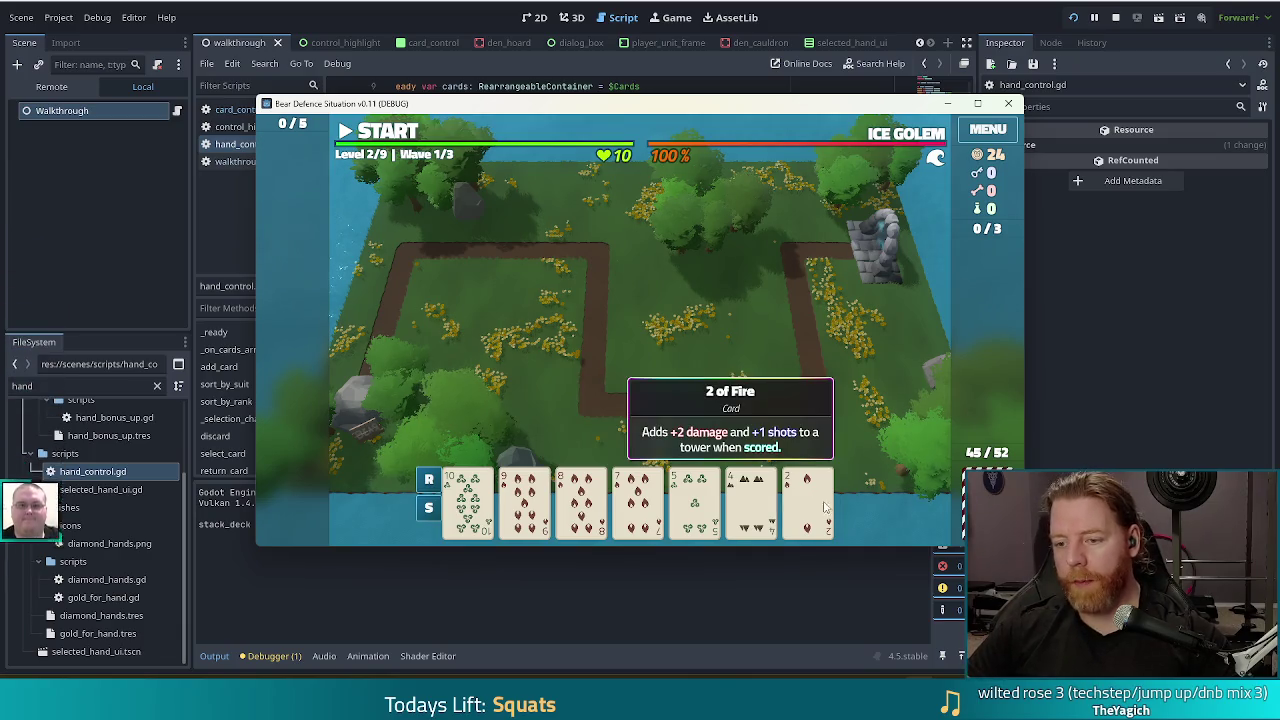
{"action": "left_click", "coordinate": [818, 512]}
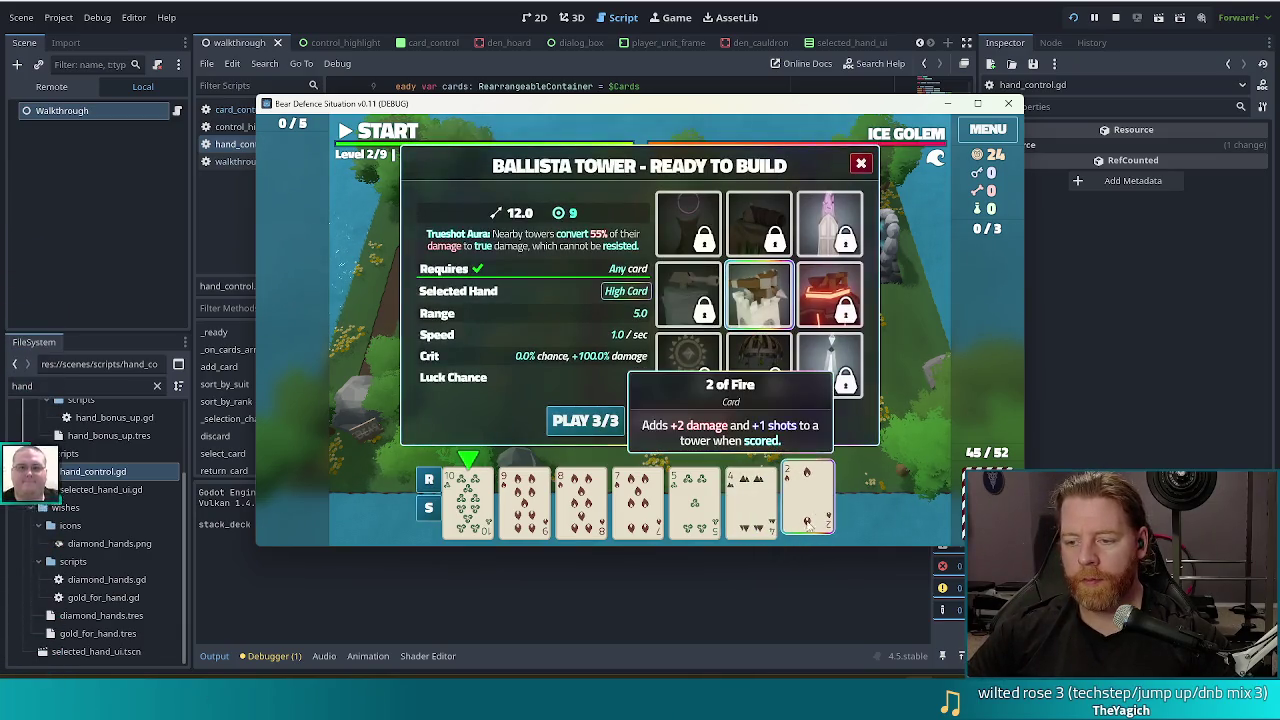
{"action": "left_click", "coordinate": [795, 520]}
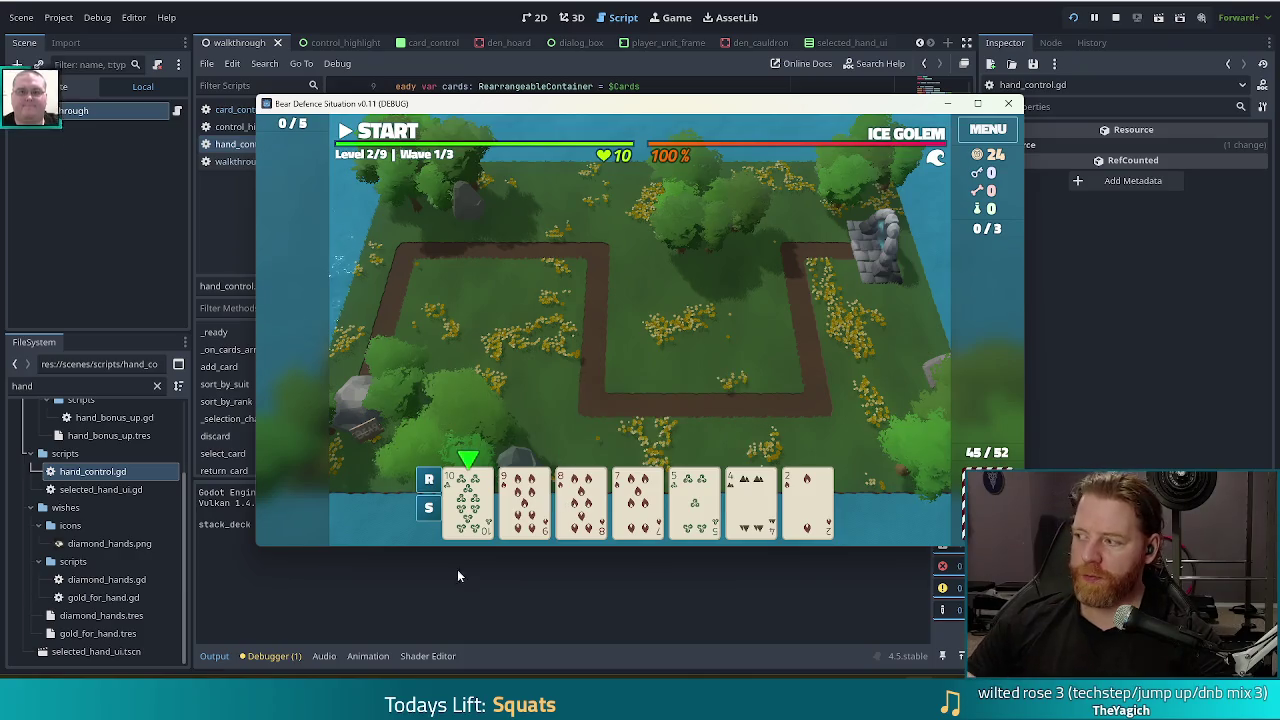
{"action": "left_click", "coordinate": [1020, 78]}
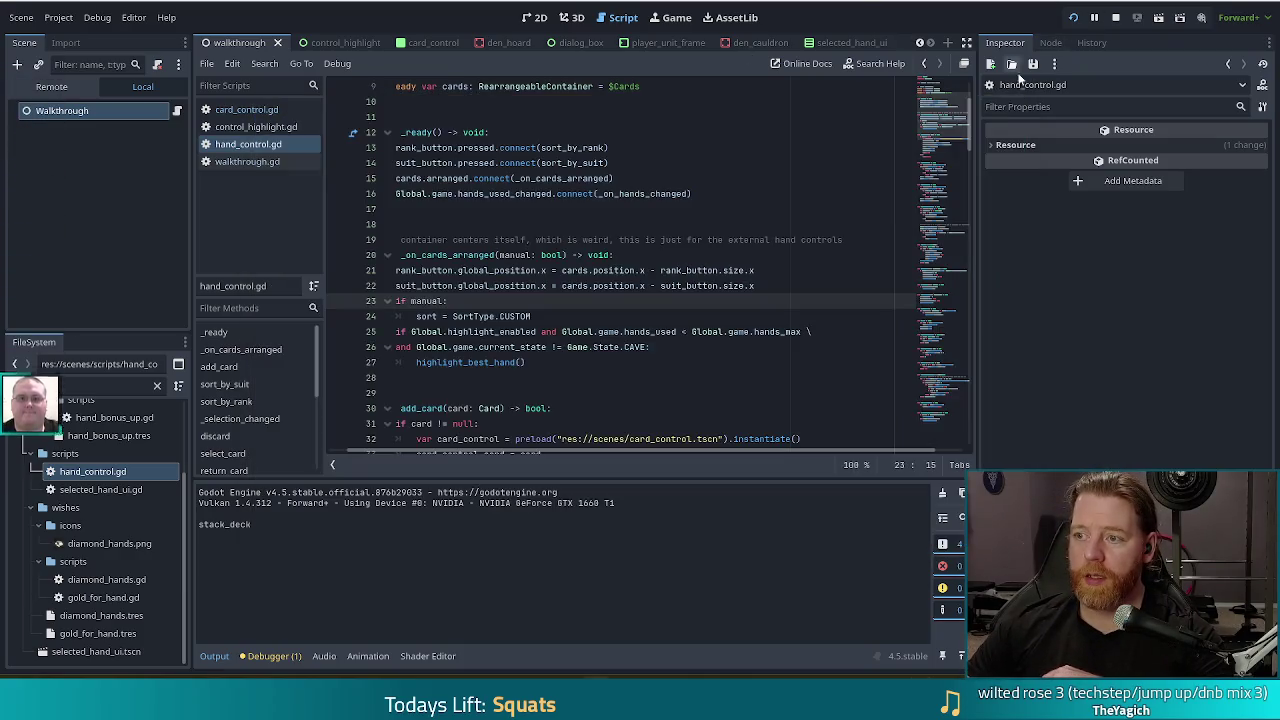
{"action": "left_click", "coordinate": [1115, 18]}
{"action": "left_click", "coordinate": [627, 226]}
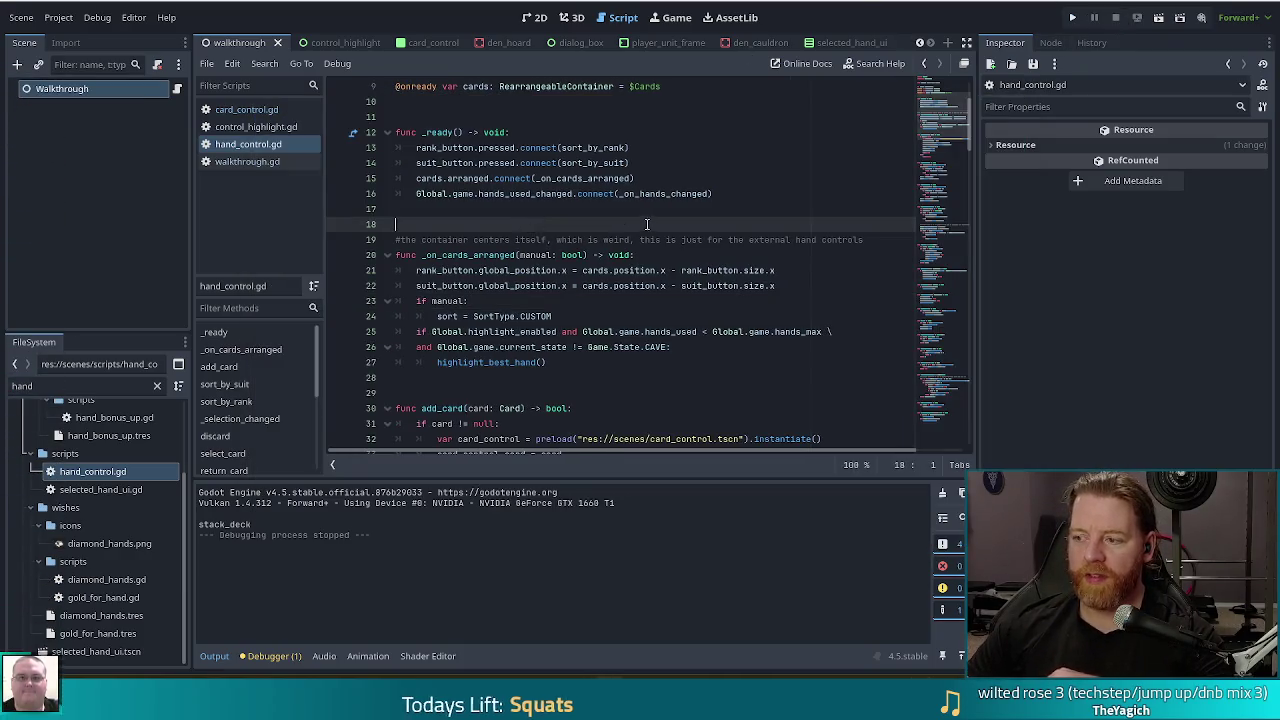
{"action": "left_click", "coordinate": [598, 193]}
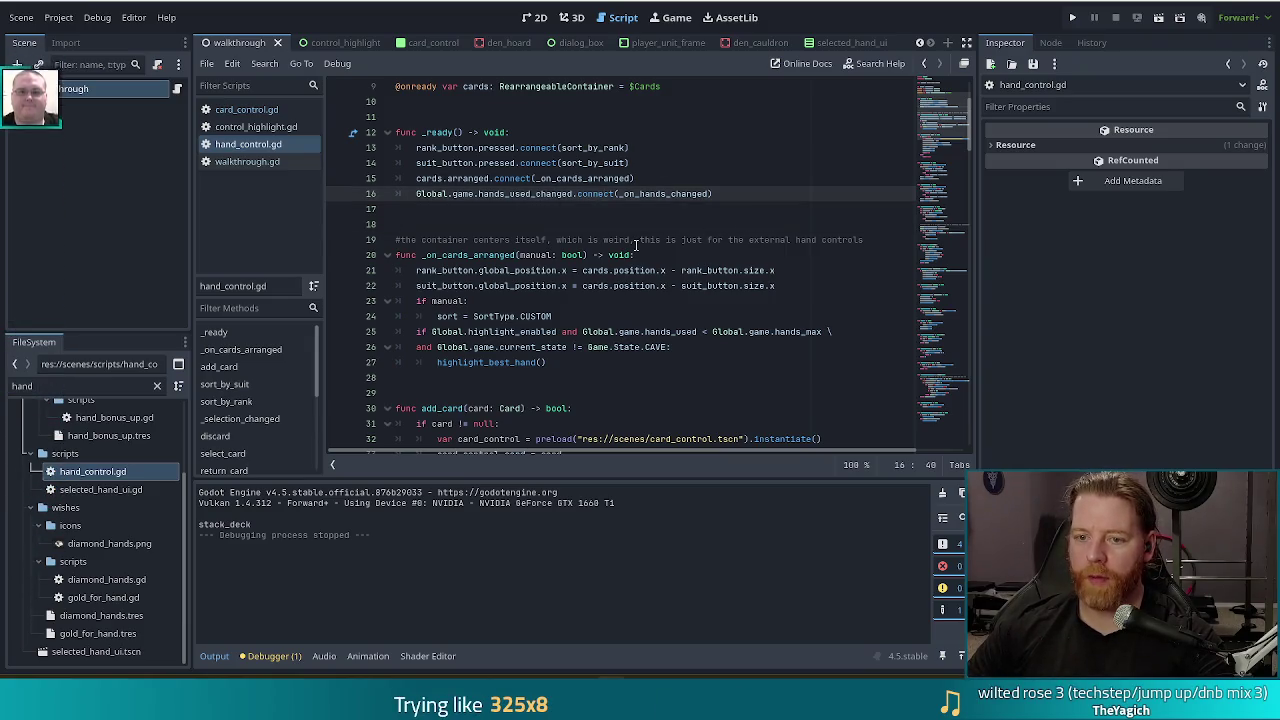
{"action": "scroll", "coordinate": [940, 170], "scroll_direction": "up", "scroll_amount": 3}
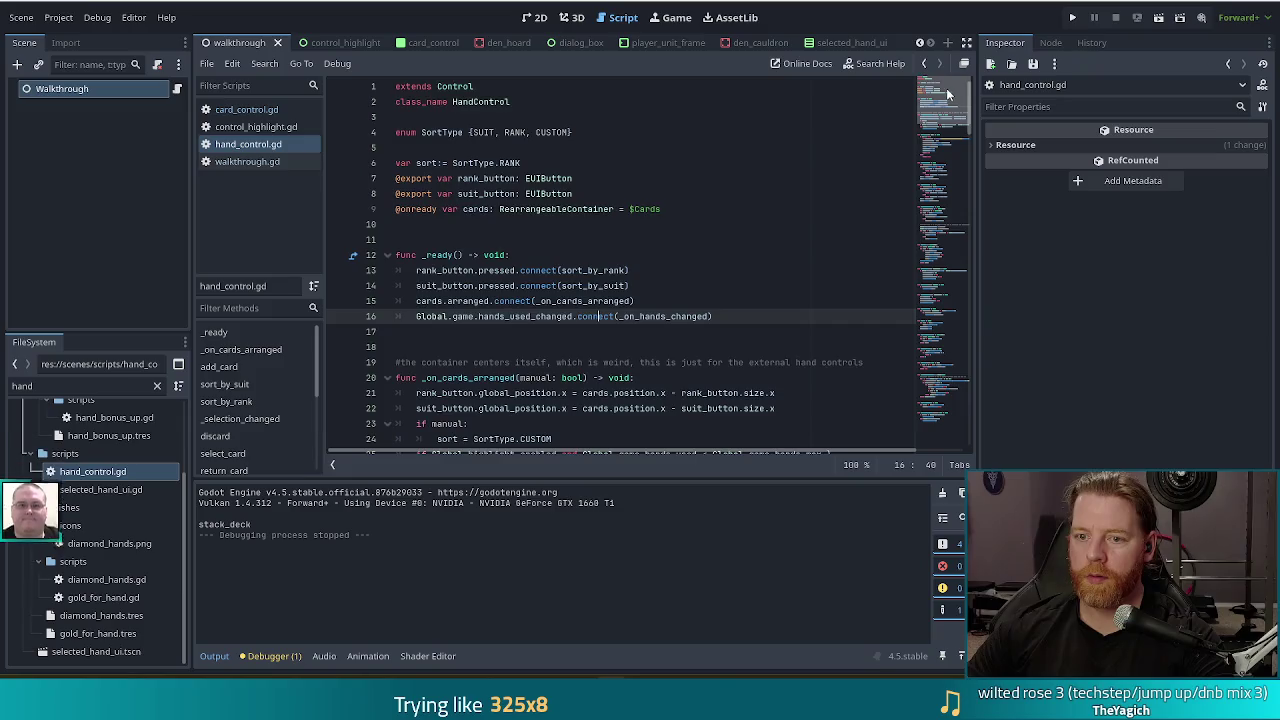
{"action": "scroll", "coordinate": [945, 140], "scroll_direction": "down", "scroll_amount": 5}
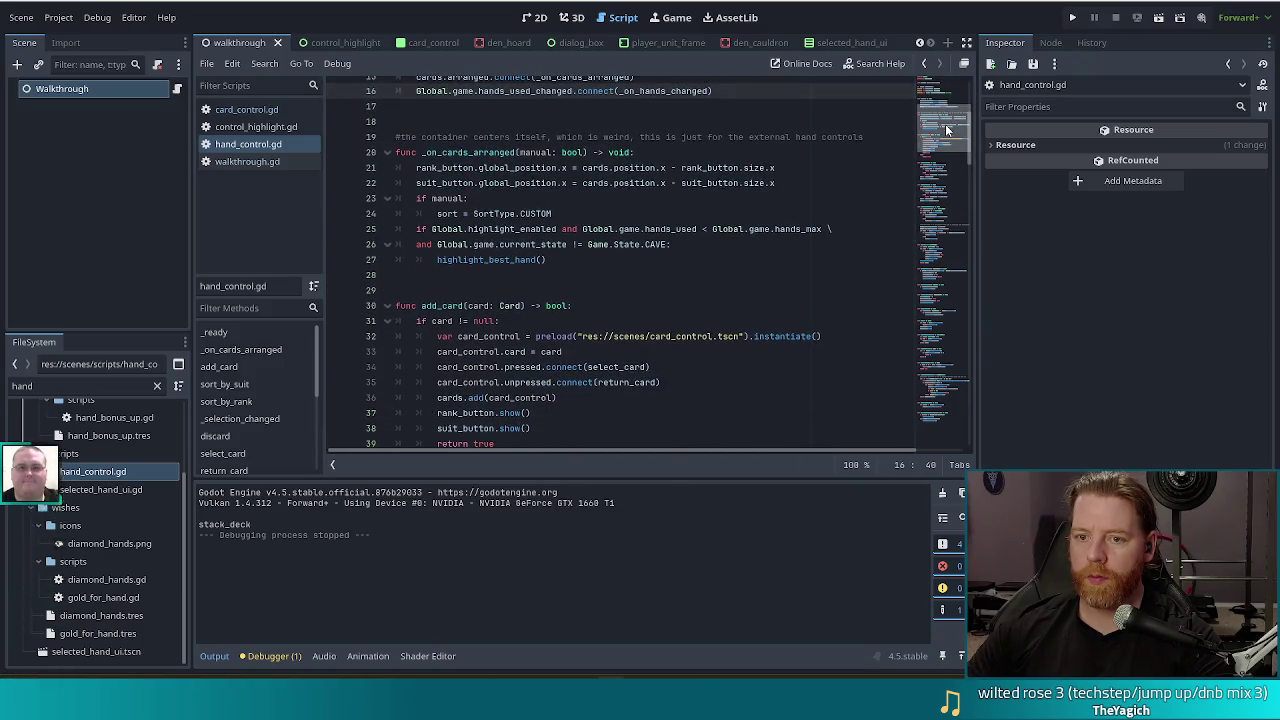
{"action": "scroll", "coordinate": [675, 265], "scroll_direction": "up", "scroll_amount": 5}
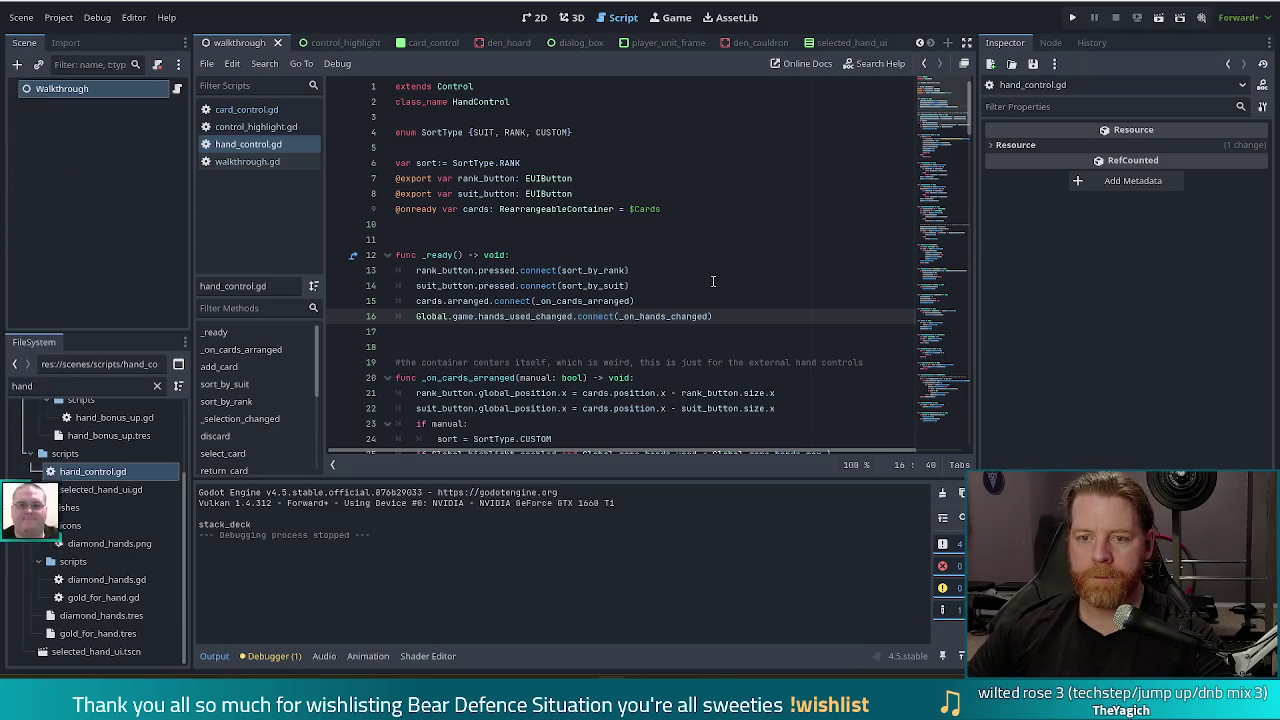
{"action": "scroll", "coordinate": [742, 277], "scroll_direction": "down", "scroll_amount": 2}
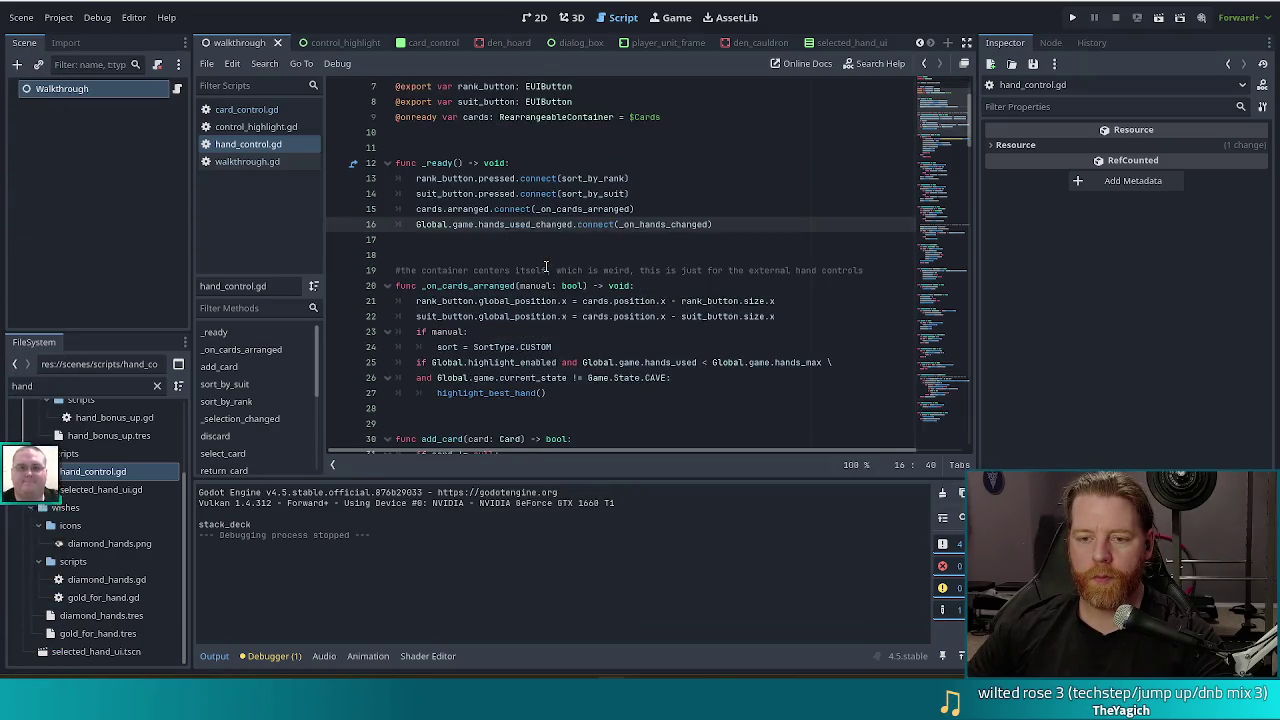
{"action": "mouse_move", "coordinate": [538, 330]}
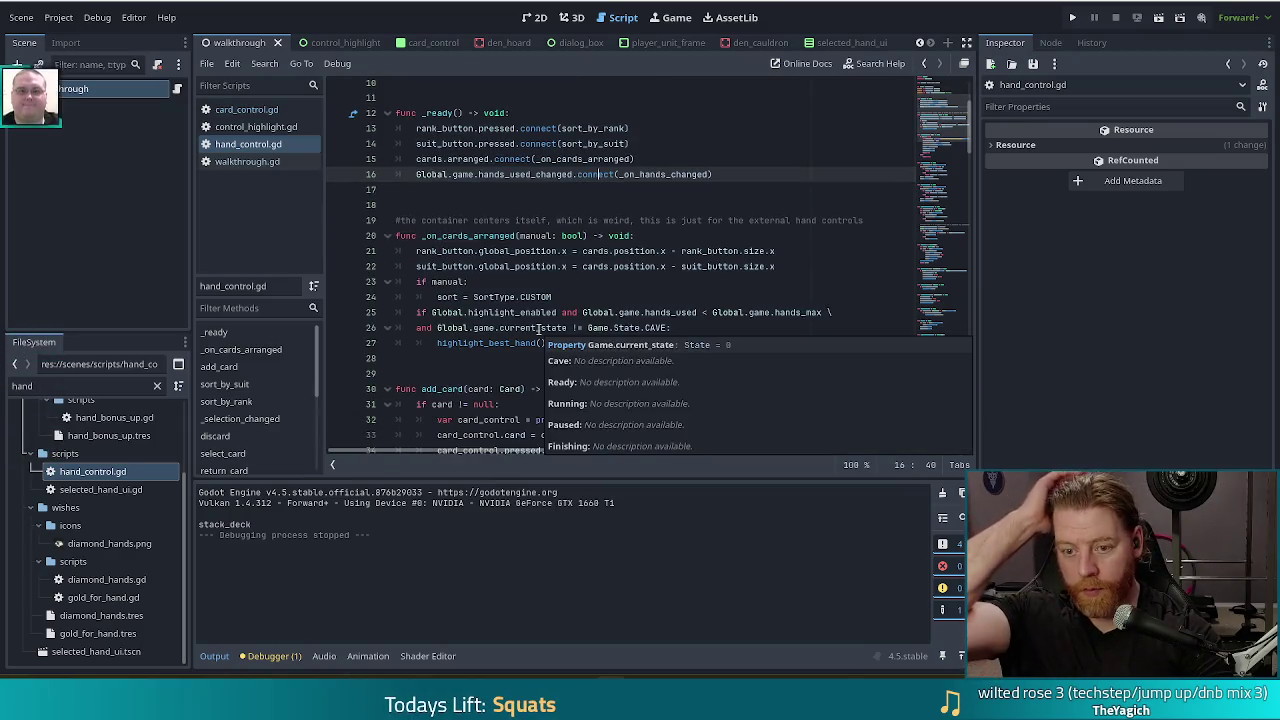
{"action": "left_click", "coordinate": [741, 174]}
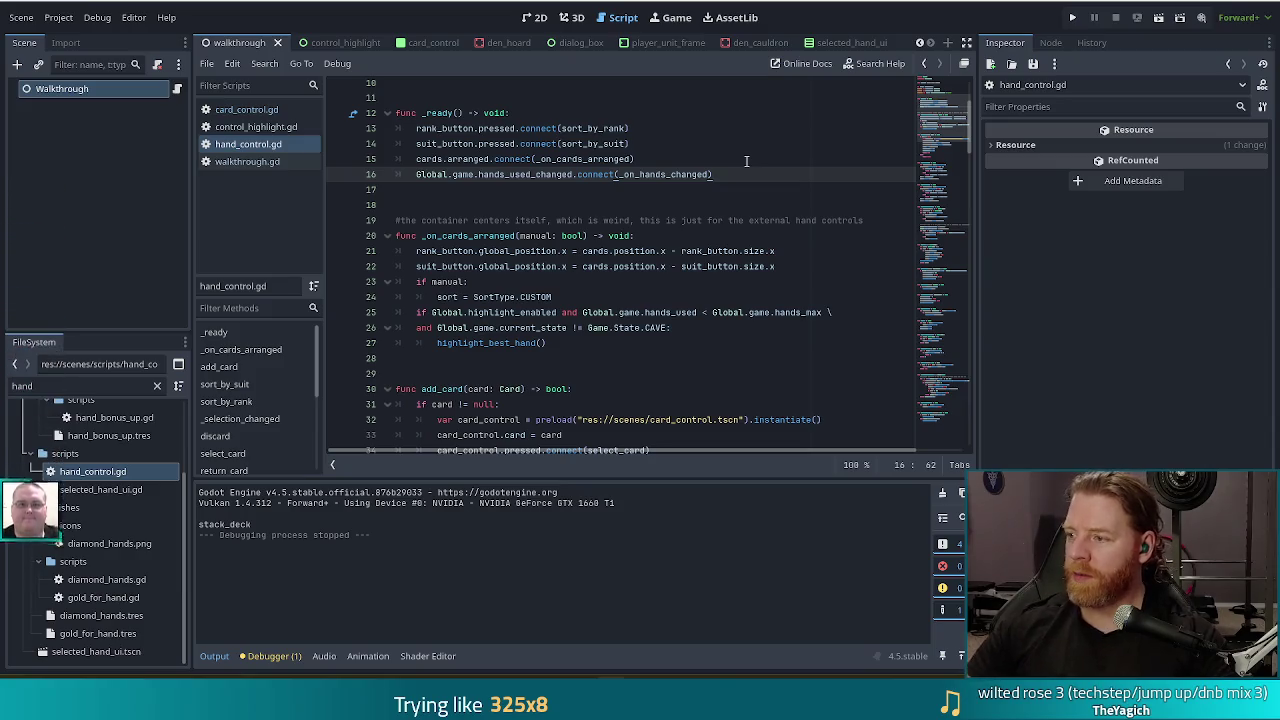
{"action": "left_click", "coordinate": [795, 188]}
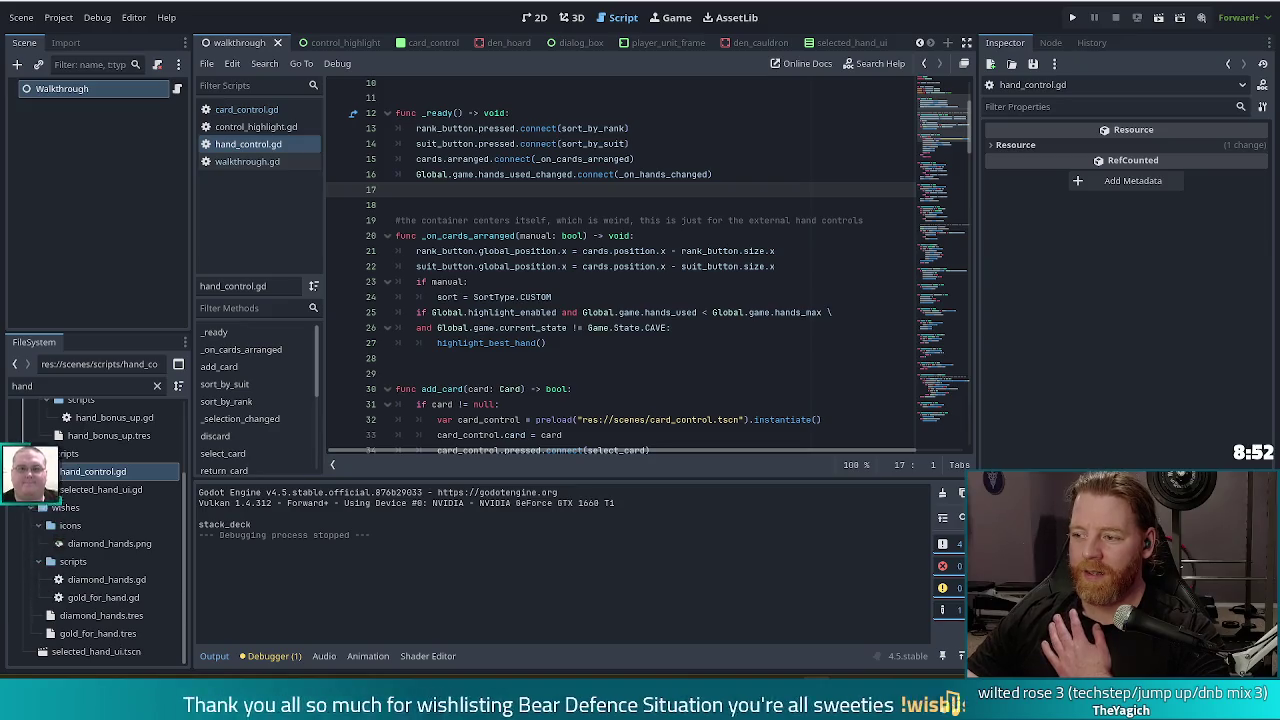
{"action": "left_click", "coordinate": [726, 281]}
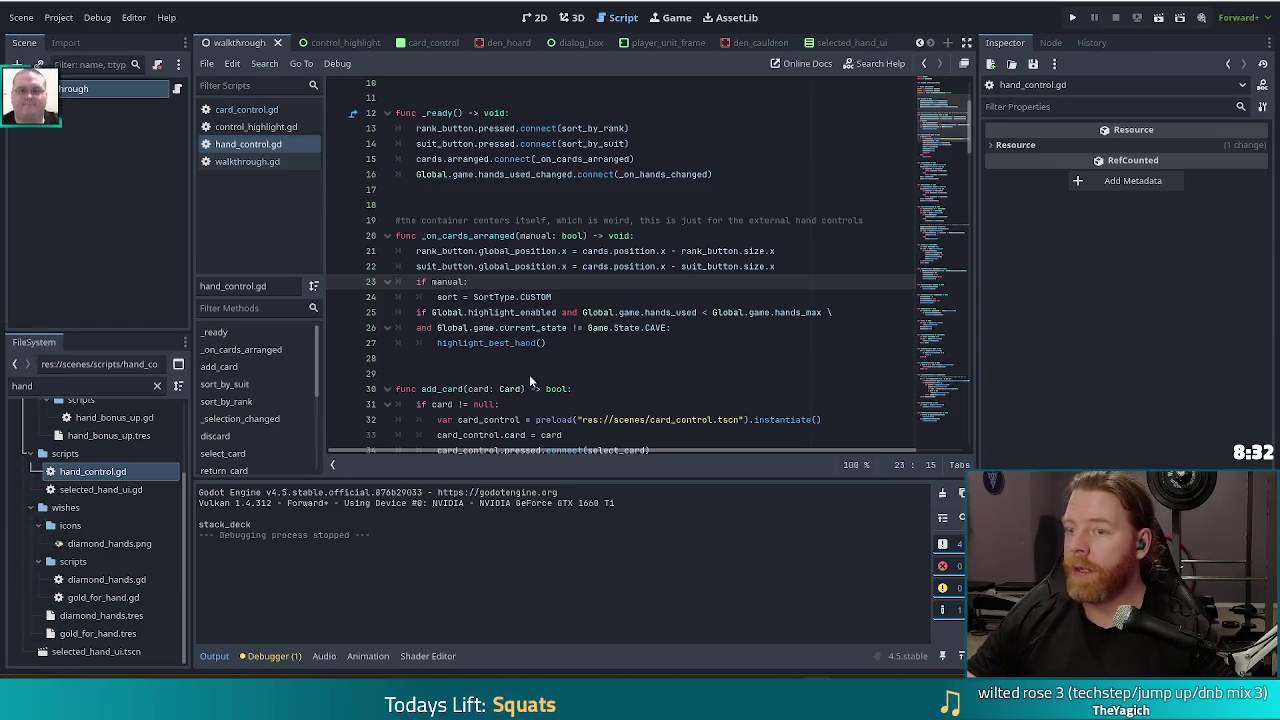
{"action": "left_click", "coordinate": [516, 300]}
Add Global.game.state_changed.connect(_game_state_changed) on a new line after line 16 in _ready()
{"action": "left_click", "coordinate": [748, 179]}
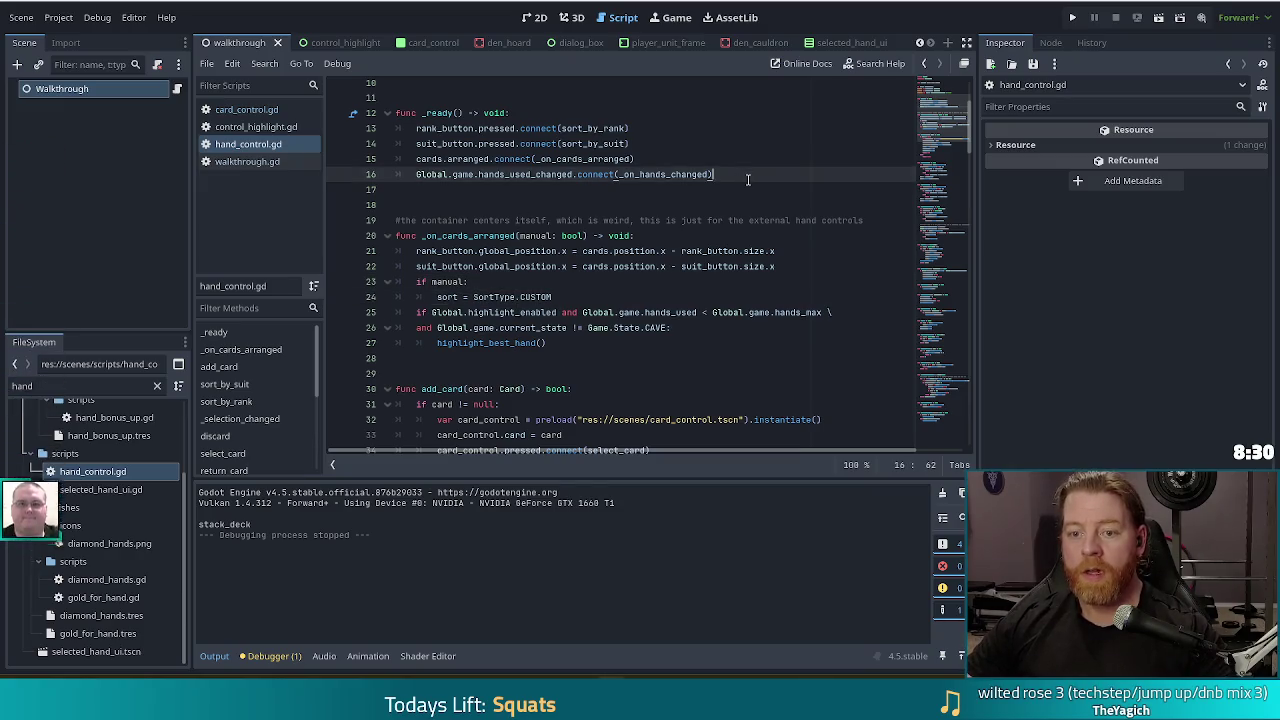
{"action": "key", "text": "Return"}
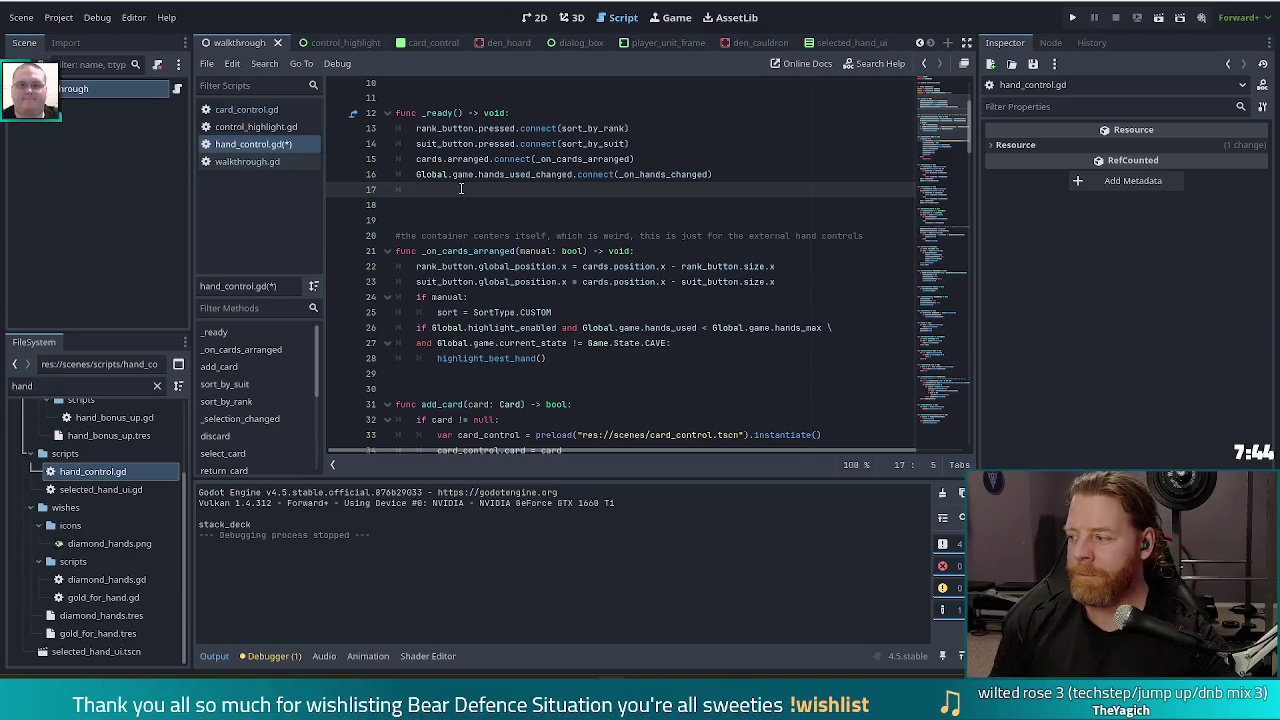
{"action": "type", "text": "Global."}
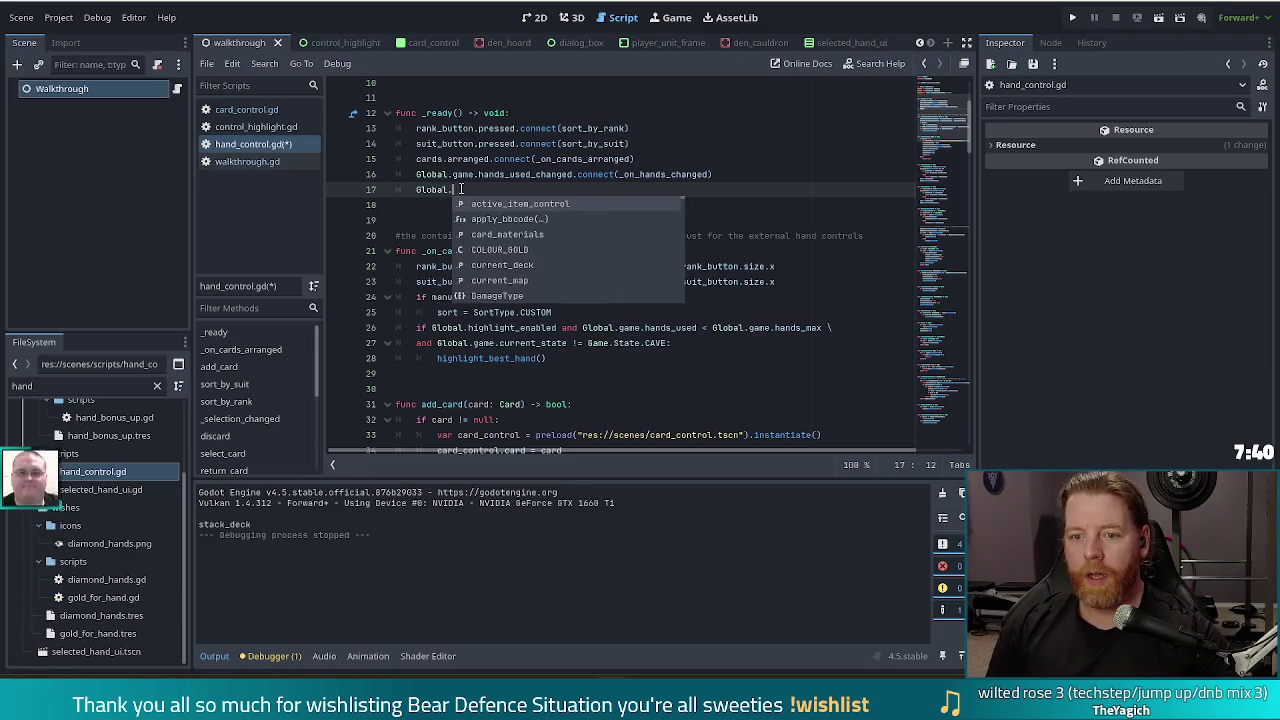
{"action": "type", "text": "game.stat"}
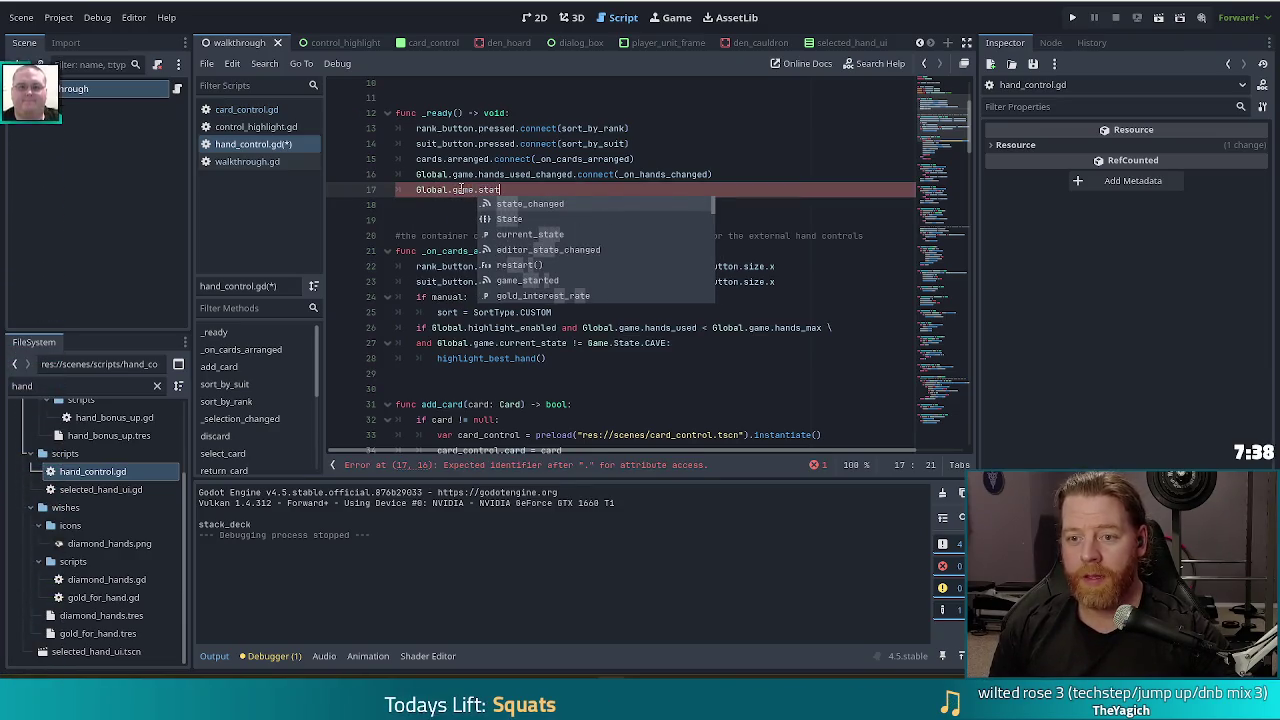
{"action": "key", "text": "Return"}
{"action": "type", "text": ".conn"}
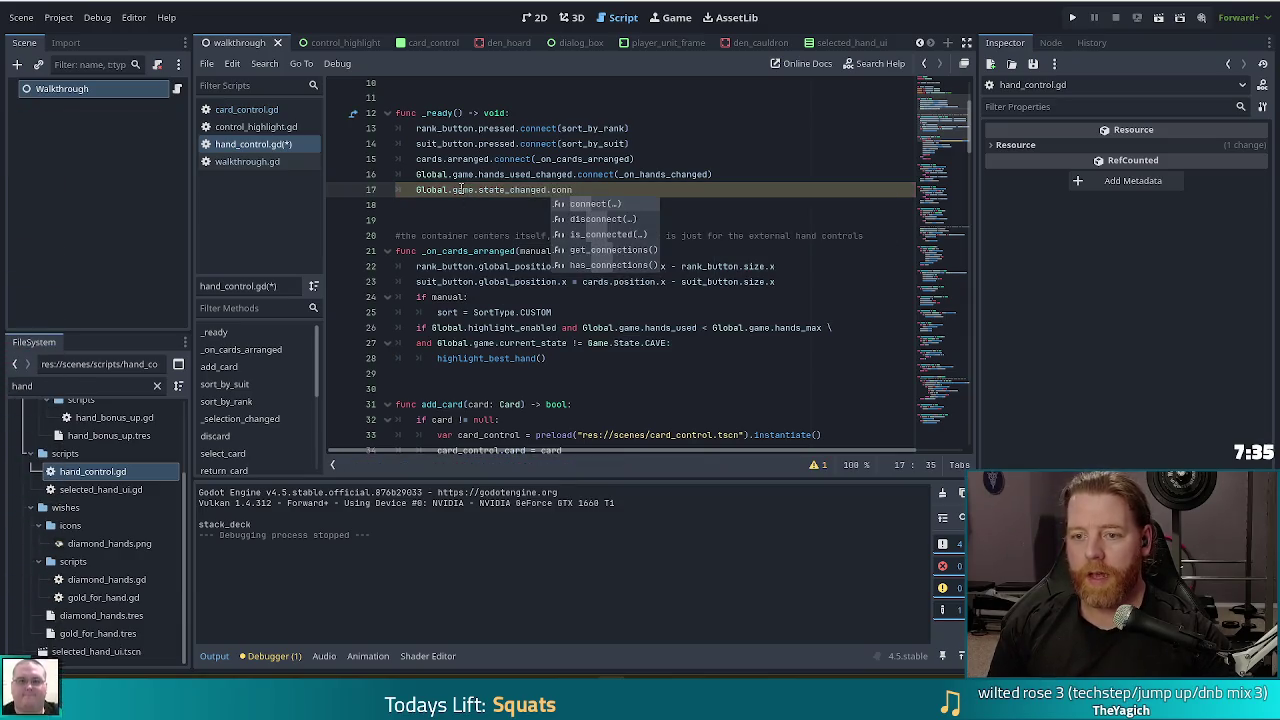
{"action": "key", "text": "Return"}
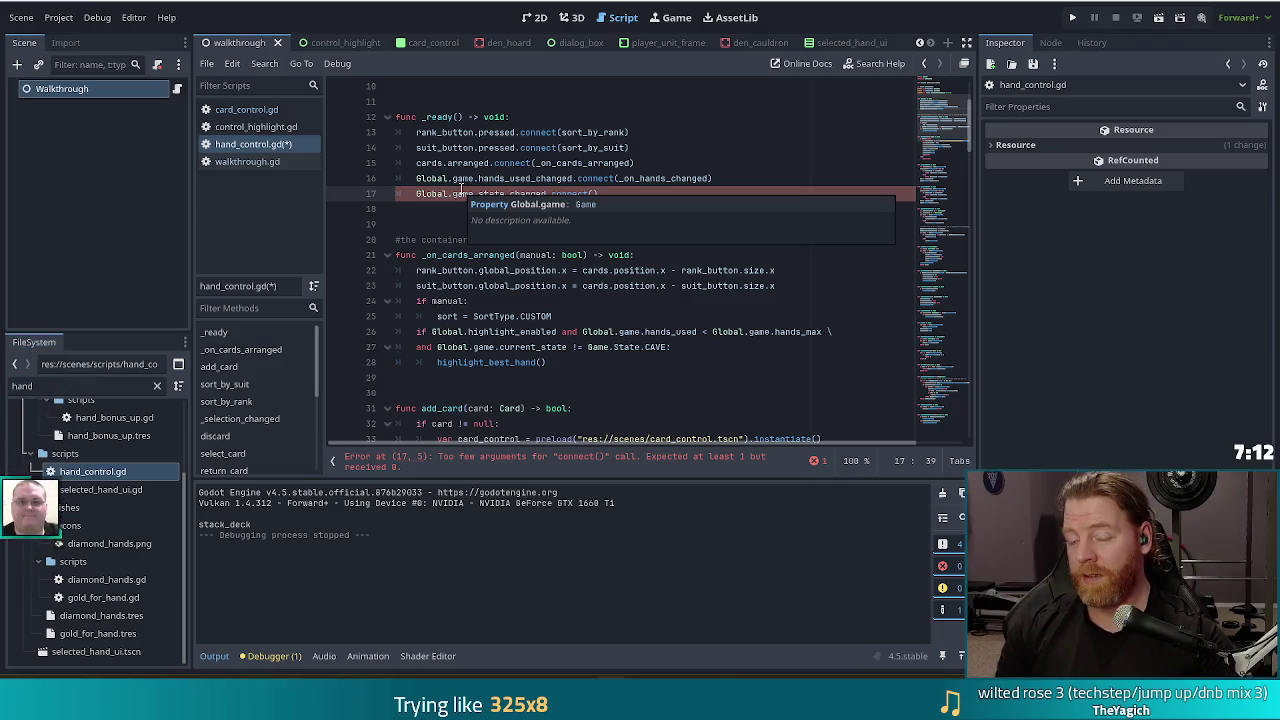
{"action": "type", "text": "_game"}
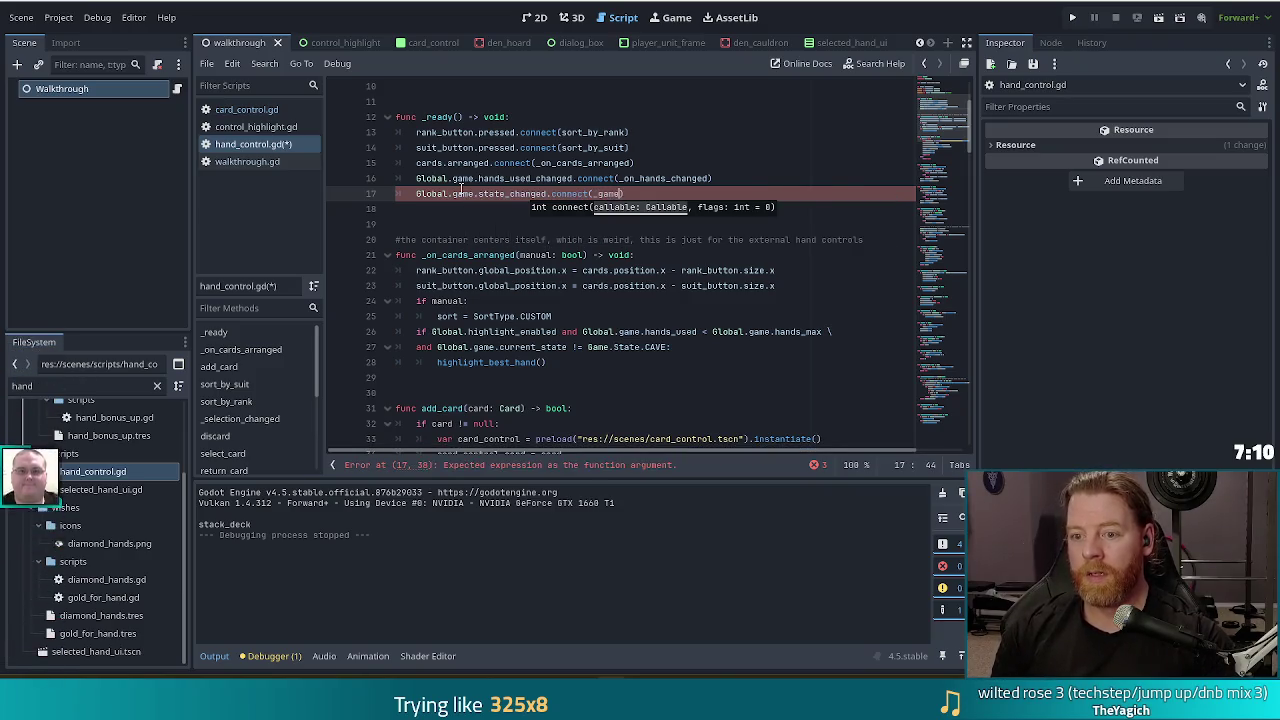
{"action": "type", "text": "_state_changed"}
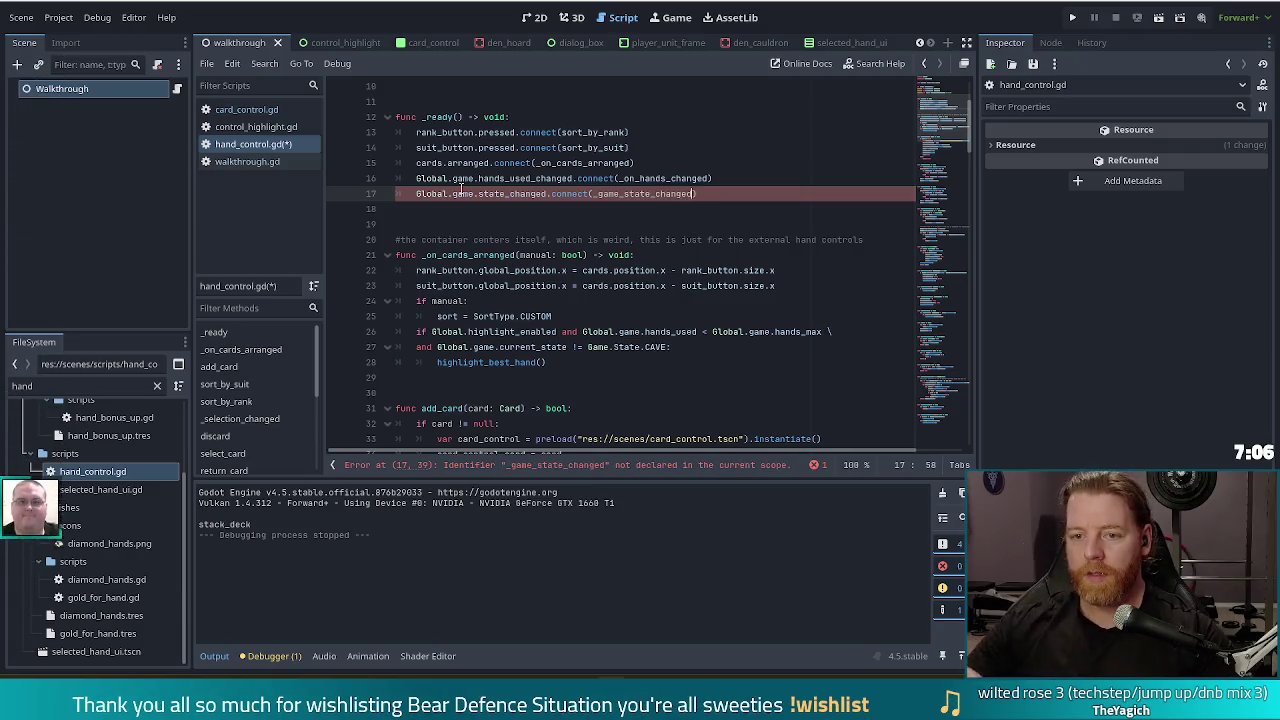
{"action": "key", "text": "End"}
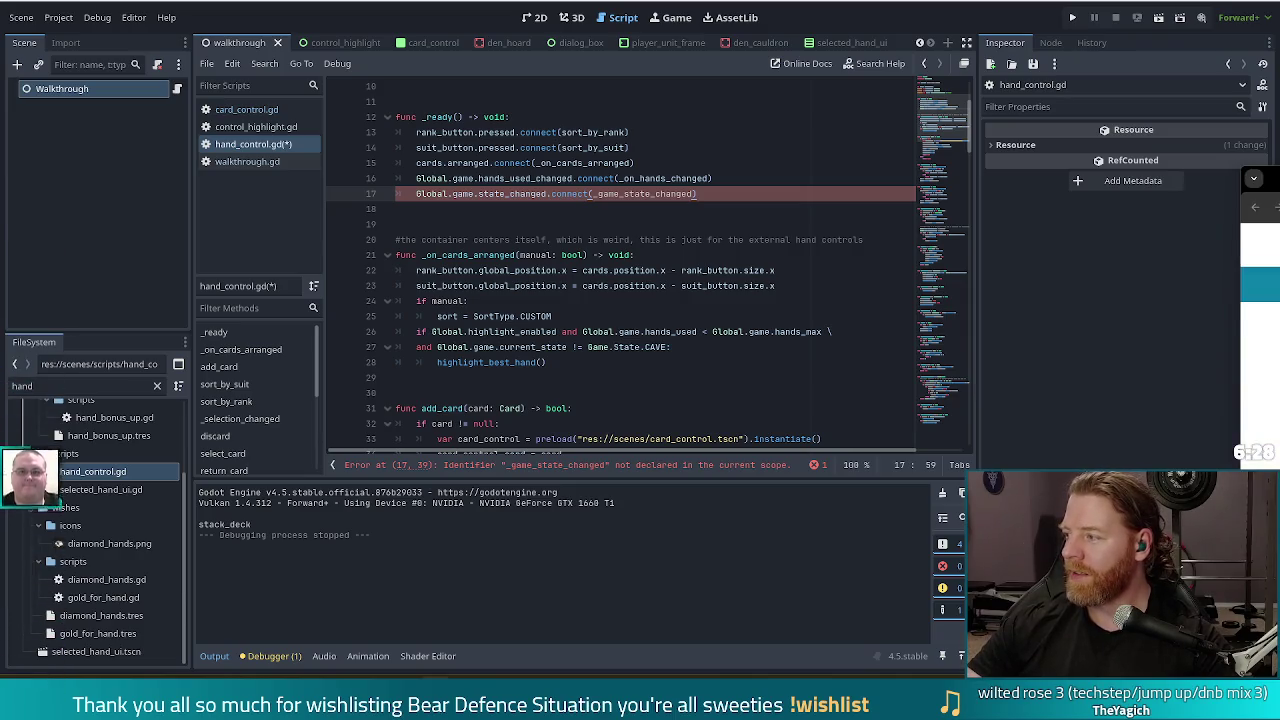
{"action": "key", "text": "alt+Tab"}
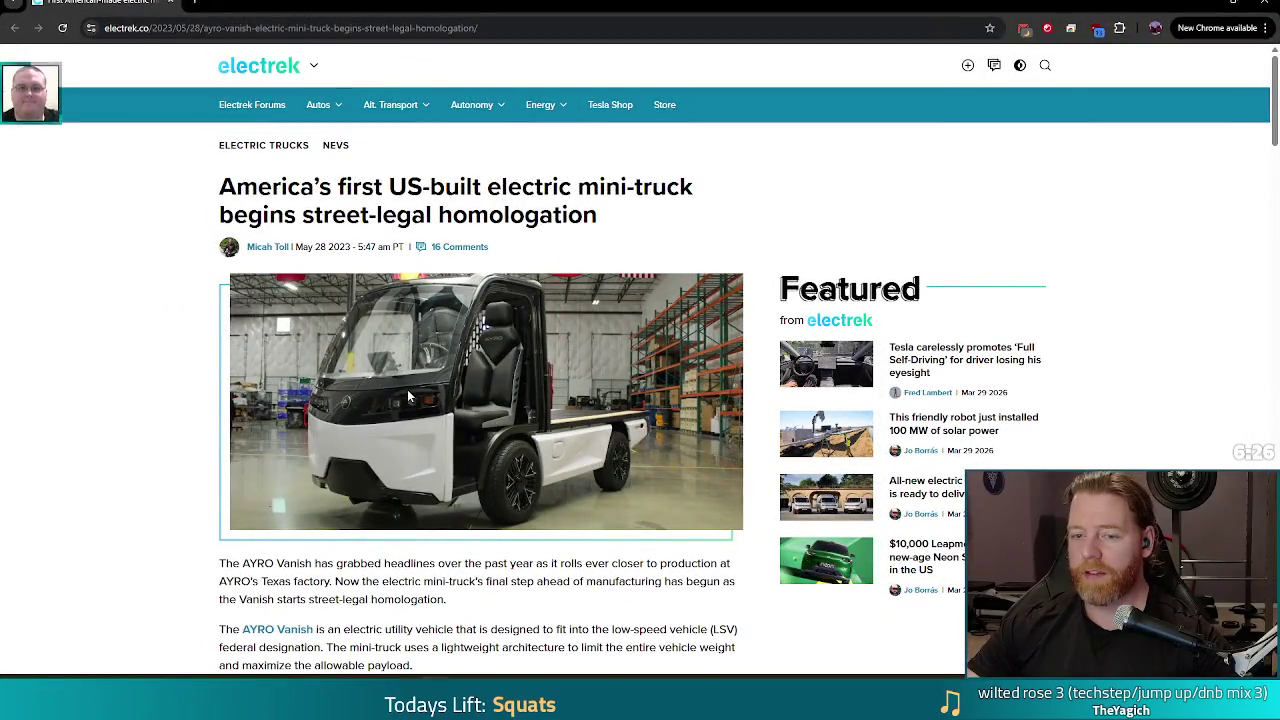
Scroll through the Electrek electric mini-truck article, then switch back to Godot
{"action": "scroll", "coordinate": [372, 427], "scroll_direction": "down", "scroll_amount": 1}
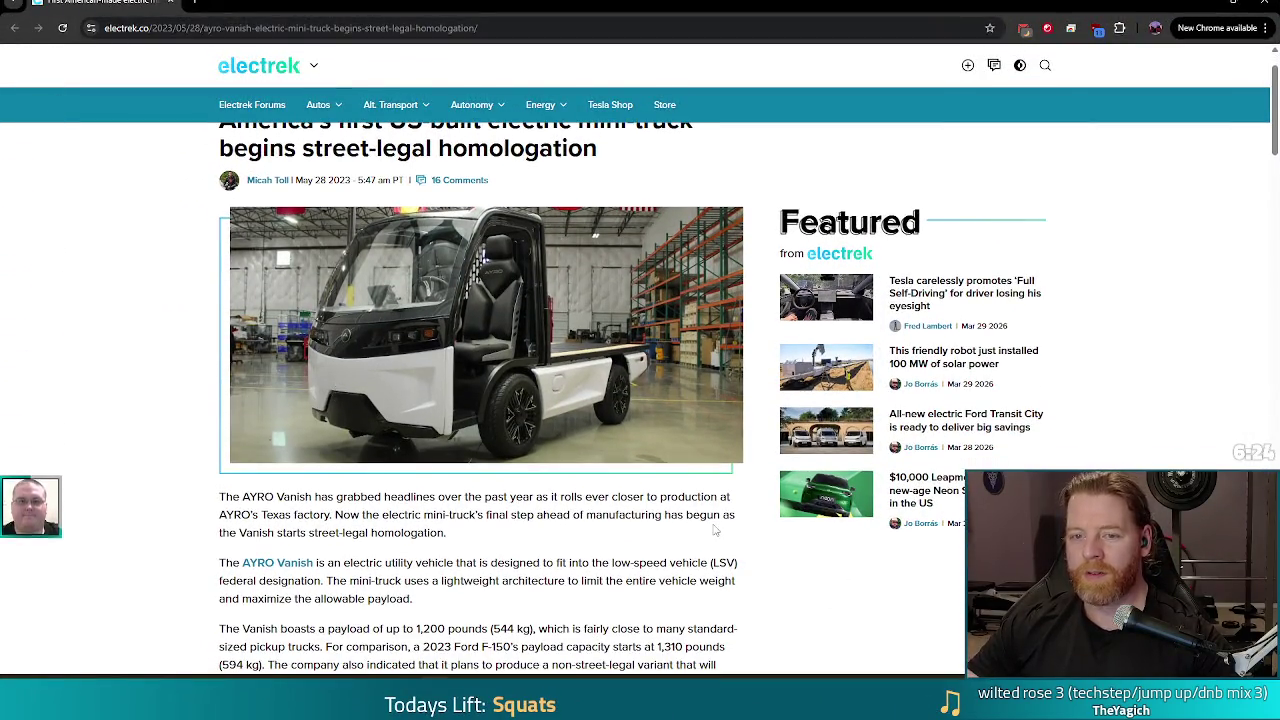
{"action": "scroll", "coordinate": [524, 403], "scroll_direction": "up", "scroll_amount": 1}
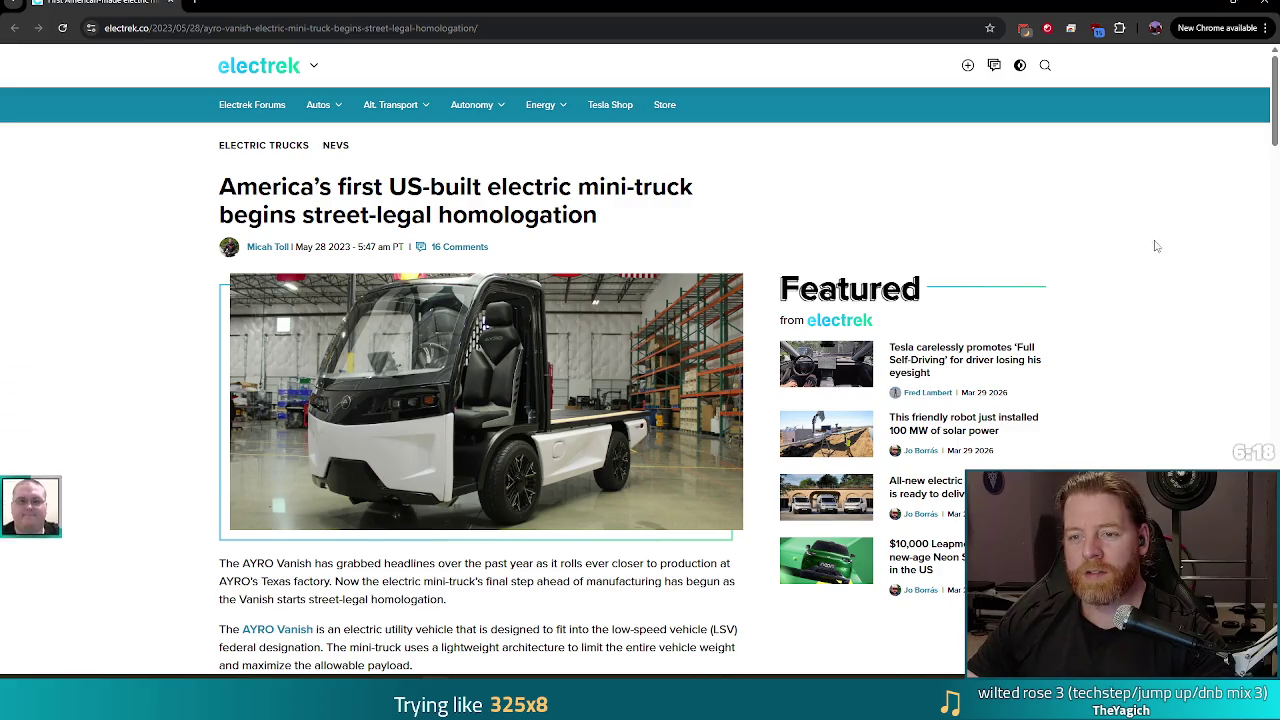
{"action": "scroll", "coordinate": [940, 270], "scroll_direction": "down", "scroll_amount": 5}
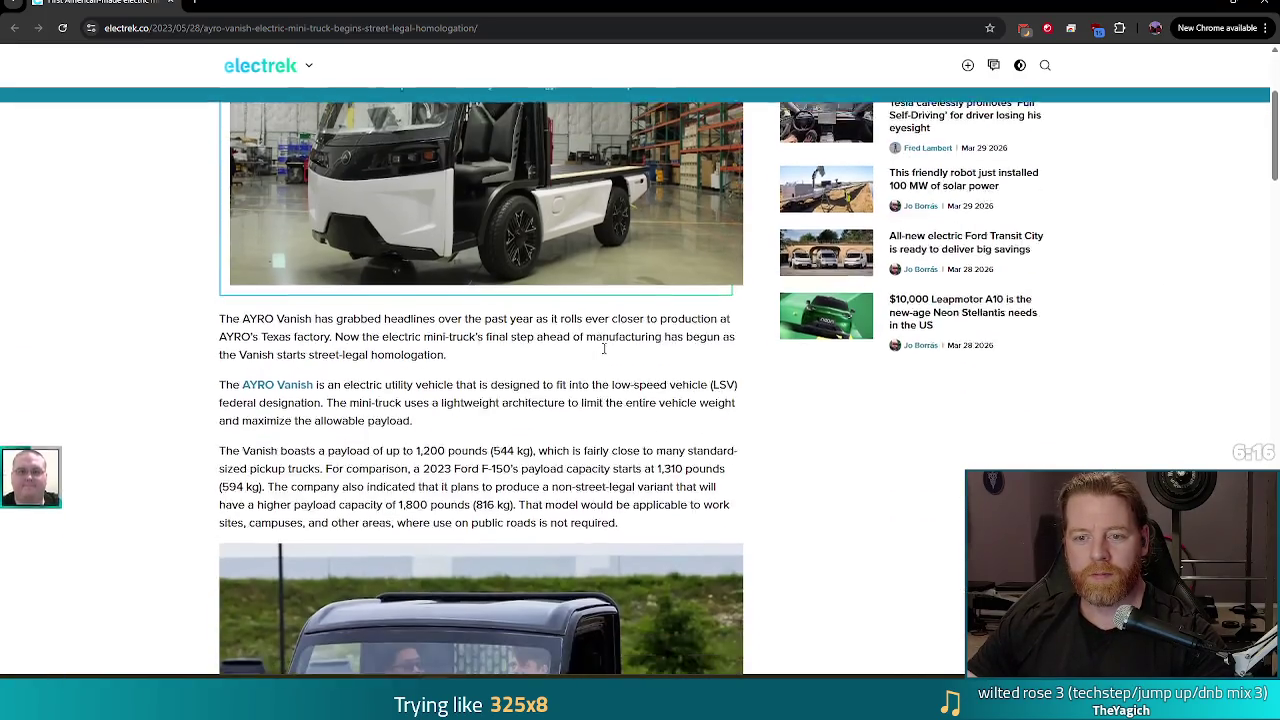
{"action": "scroll", "coordinate": [850, 322], "scroll_direction": "down", "scroll_amount": 1}
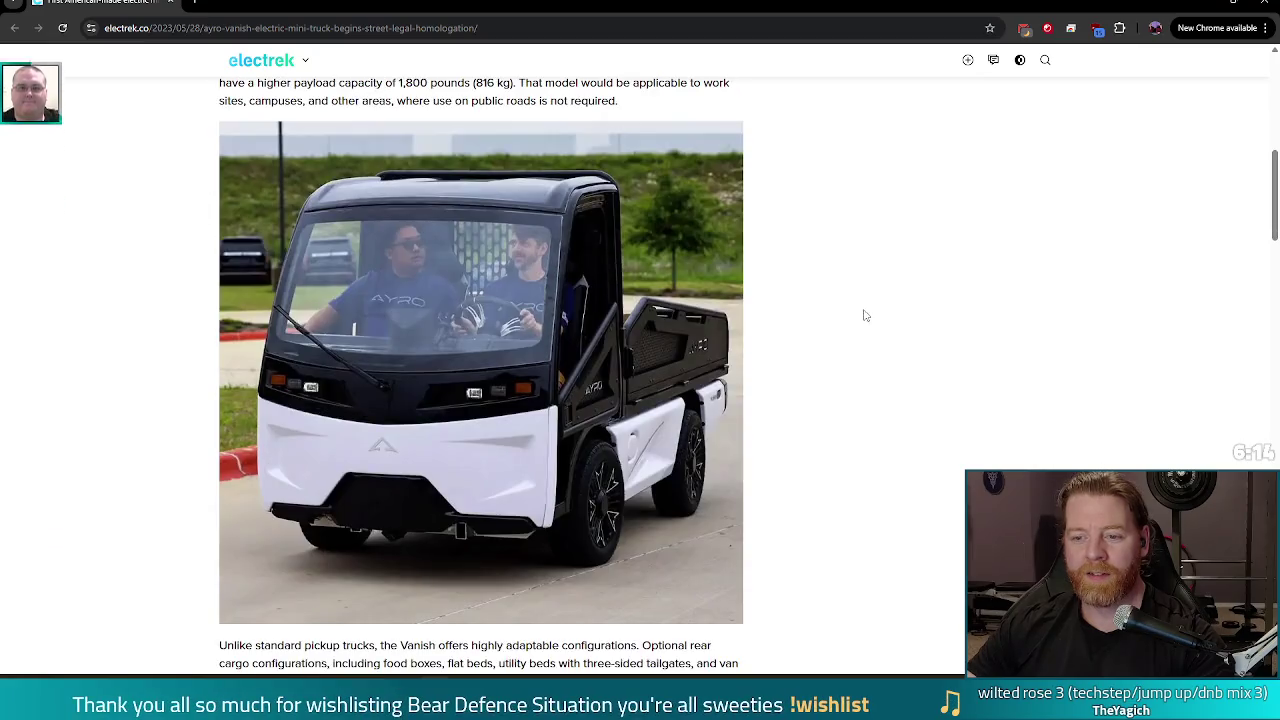
{"action": "scroll", "coordinate": [866, 310], "scroll_direction": "down", "scroll_amount": 1}
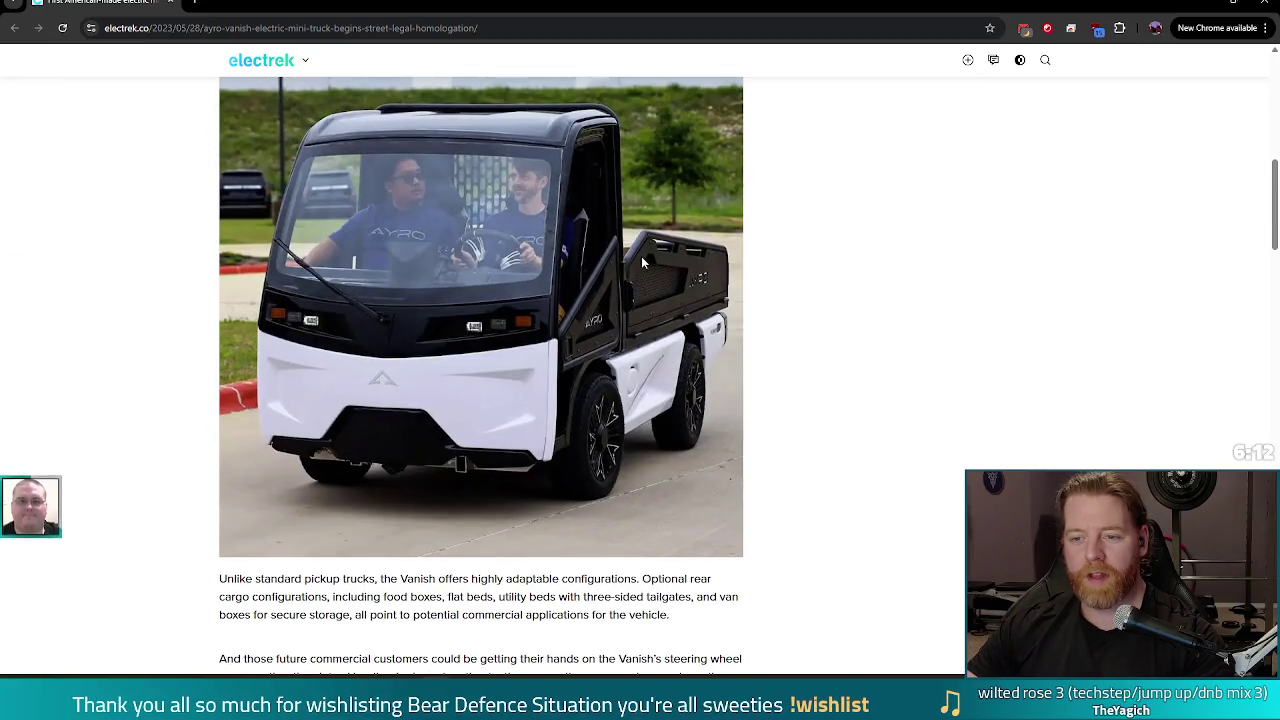
{"action": "scroll", "coordinate": [865, 390], "scroll_direction": "down", "scroll_amount": 6}
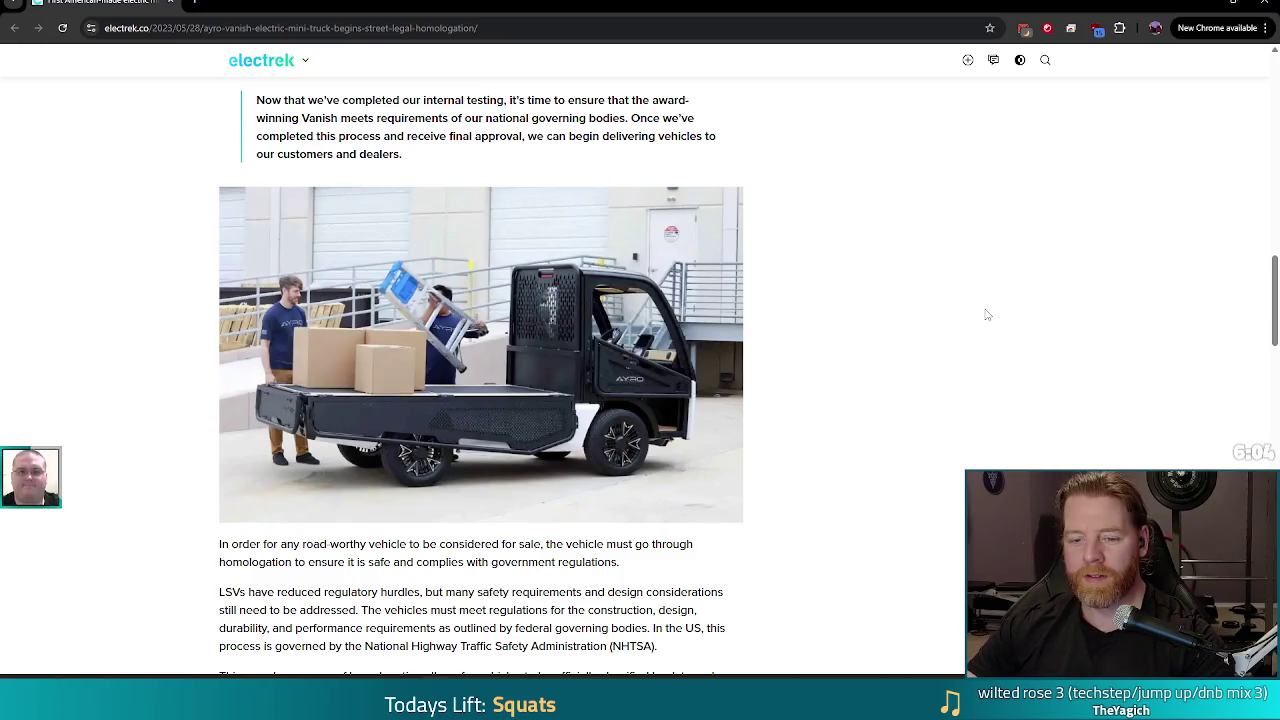
{"action": "scroll", "coordinate": [1164, 125], "scroll_direction": "down", "scroll_amount": 1}
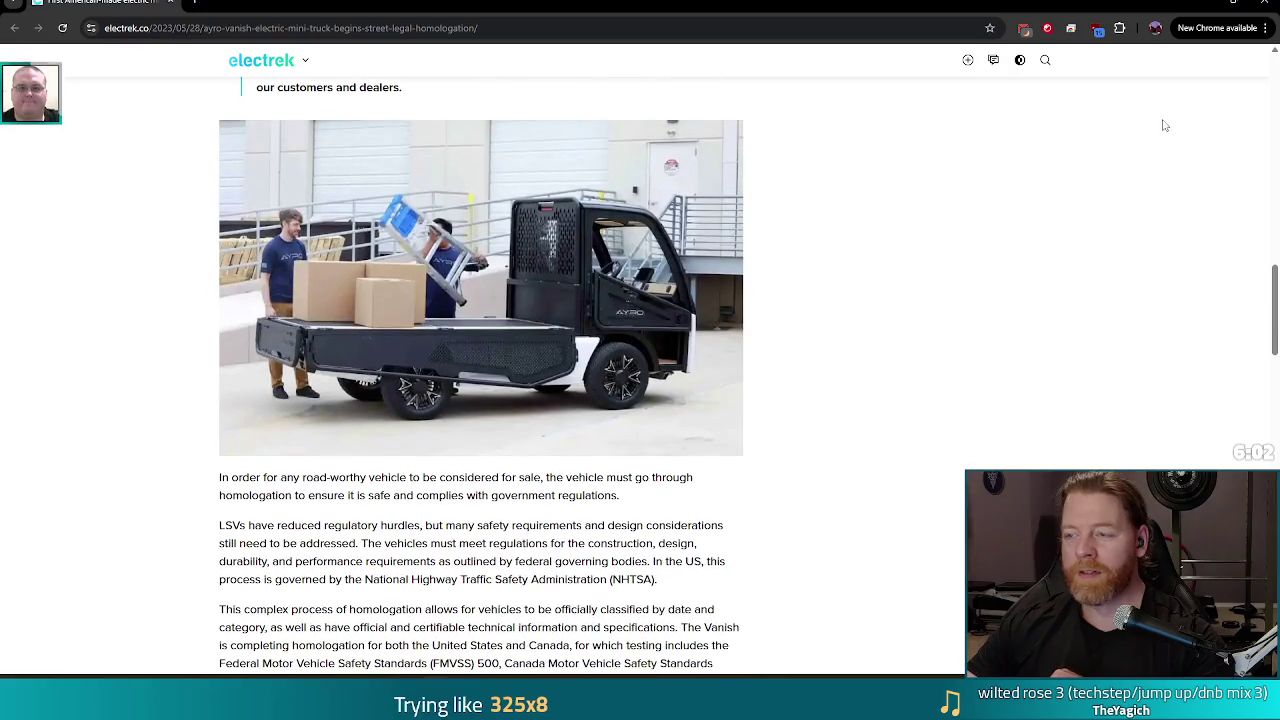
{"action": "key", "text": "alt+Tab"}
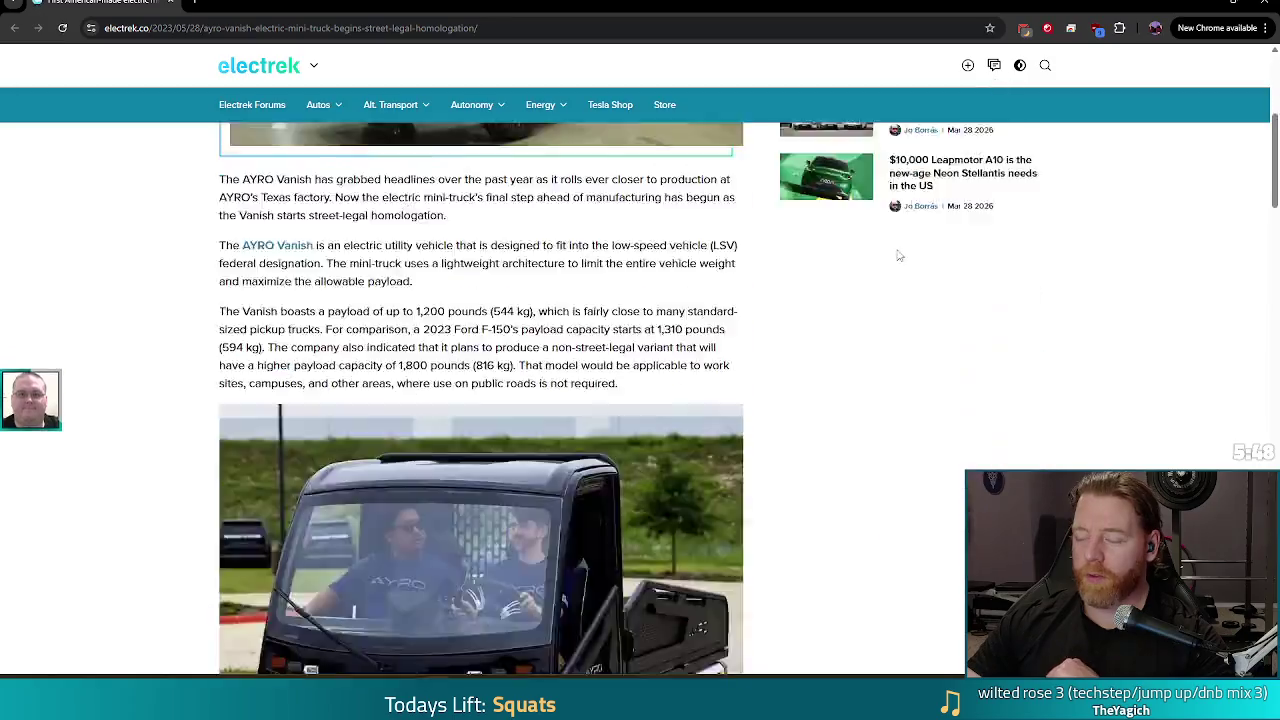
Return from hand_control.gd to the Electrek Ayro Vanish mini-truck article in Chrome
{"action": "scroll", "coordinate": [899, 256], "scroll_direction": "down", "scroll_amount": 7}
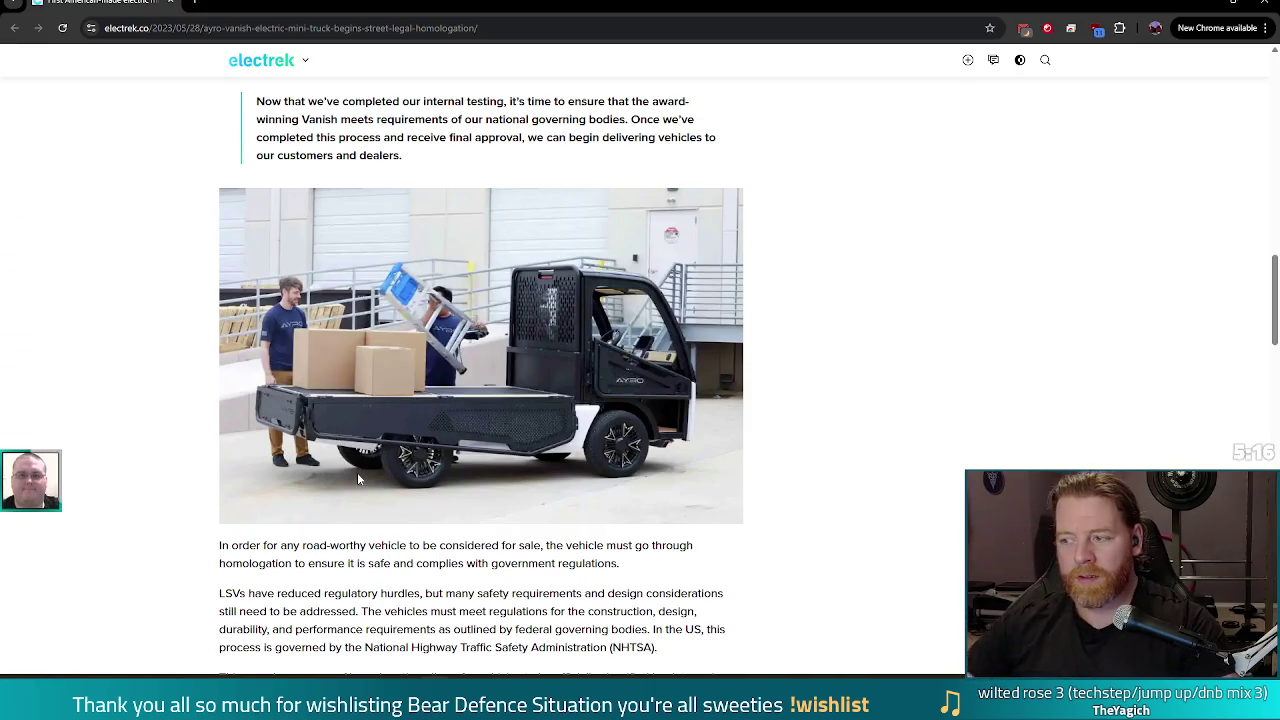
Read through the Electrek article on the Ayro Vanish mini-truck
{"action": "scroll", "coordinate": [757, 349], "scroll_direction": "down", "scroll_amount": 6}
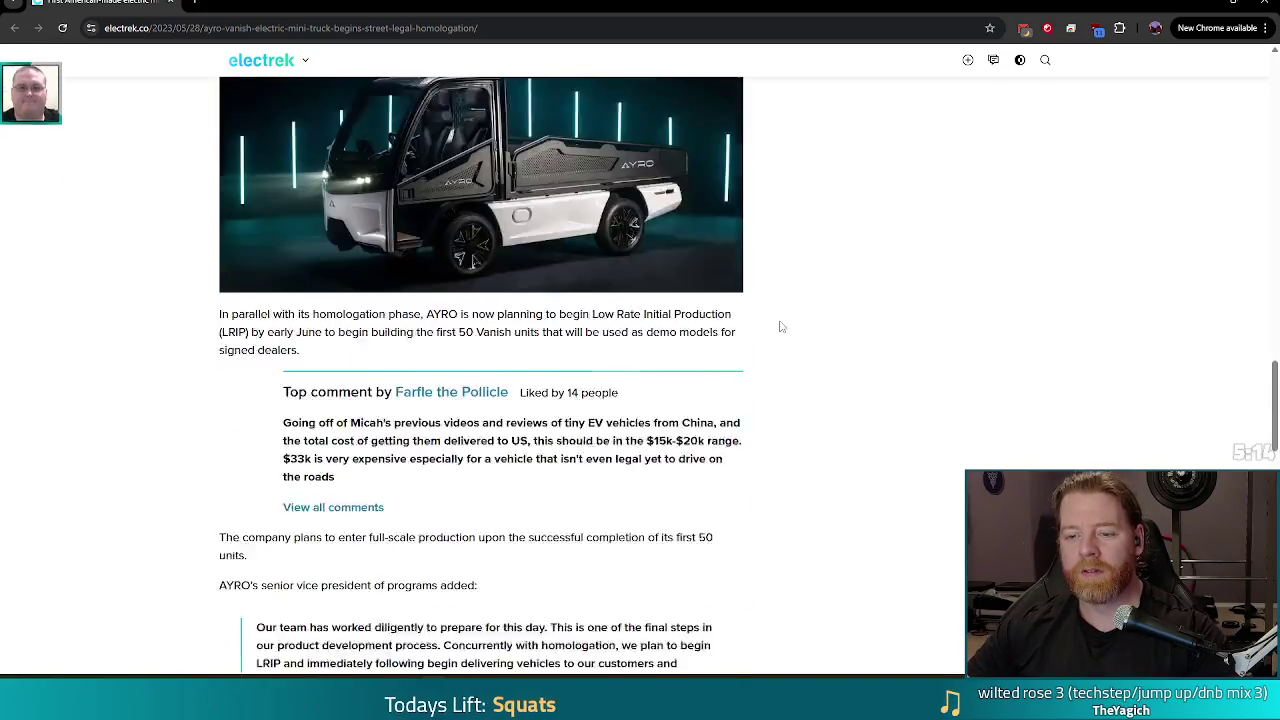
{"action": "scroll", "coordinate": [824, 321], "scroll_direction": "up", "scroll_amount": 3}
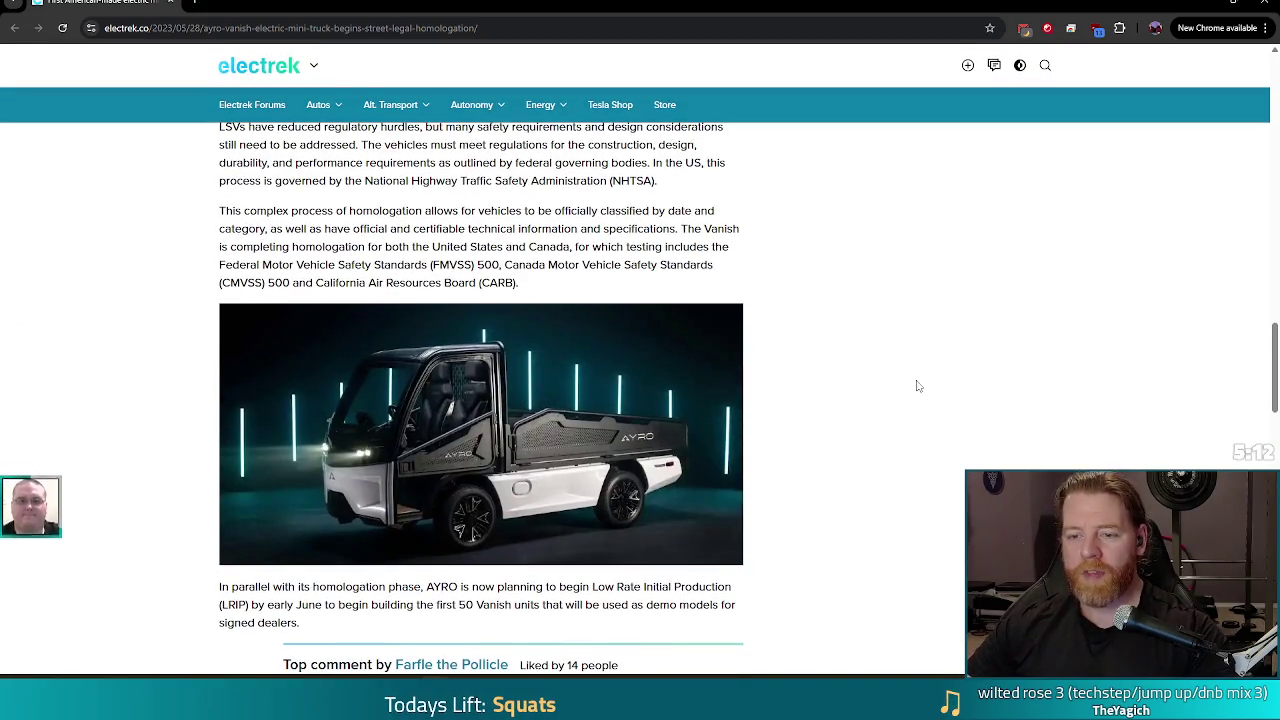
{"action": "scroll", "coordinate": [950, 440], "scroll_direction": "down", "scroll_amount": 2}
{"action": "scroll", "coordinate": [920, 412], "scroll_direction": "up", "scroll_amount": 1}
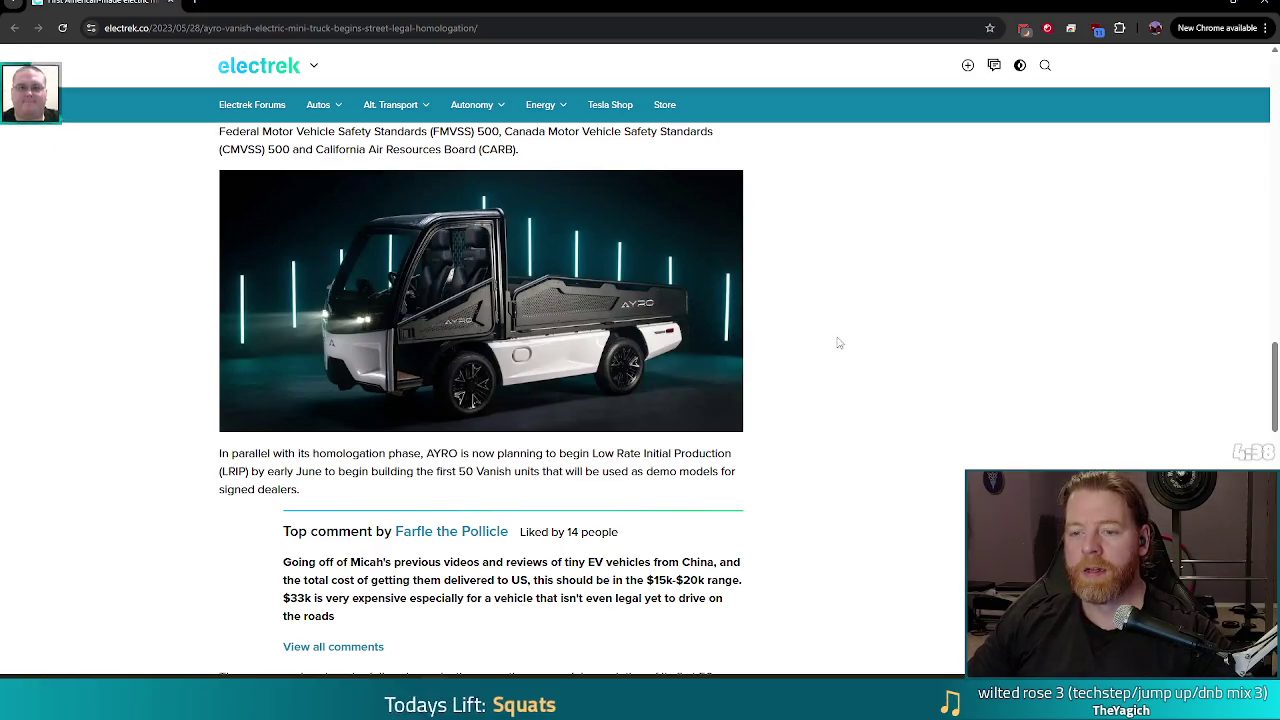
{"action": "scroll", "coordinate": [856, 340], "scroll_direction": "down", "scroll_amount": 2}
{"action": "scroll", "coordinate": [856, 340], "scroll_direction": "down", "scroll_amount": 6}
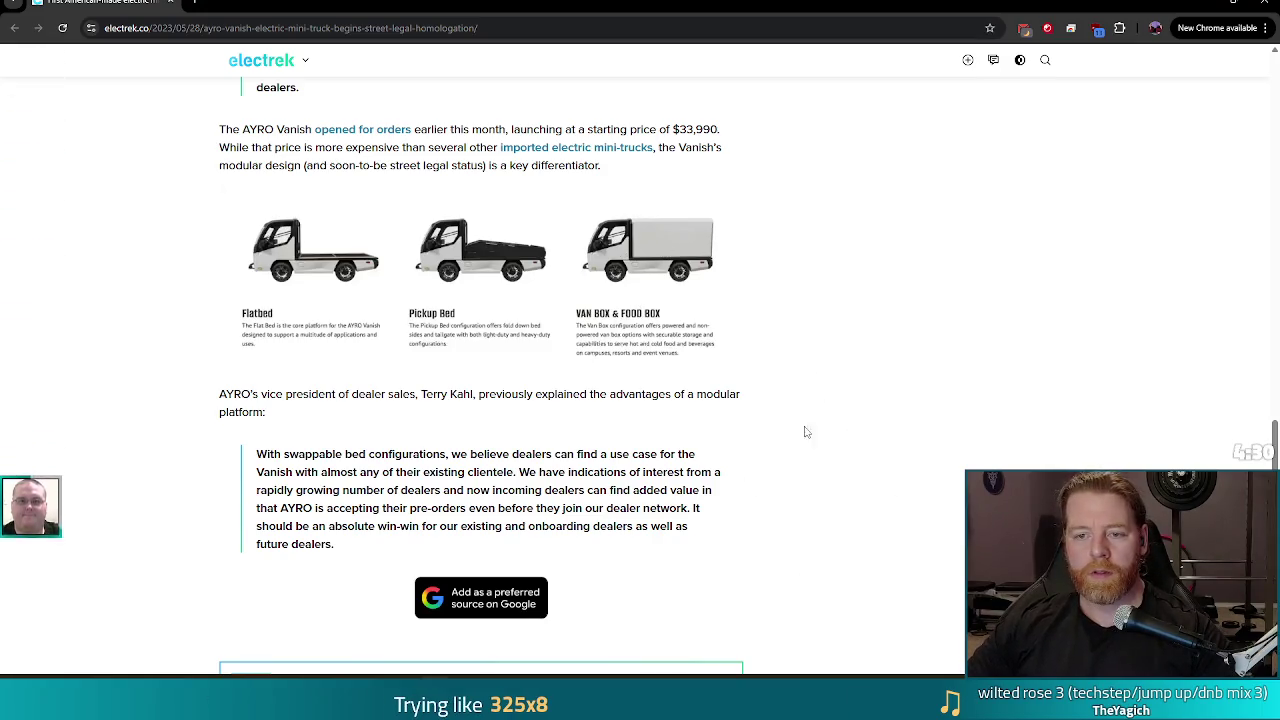
{"action": "scroll", "coordinate": [839, 405], "scroll_direction": "down", "scroll_amount": 2}
{"action": "scroll", "coordinate": [900, 399], "scroll_direction": "down", "scroll_amount": 4}
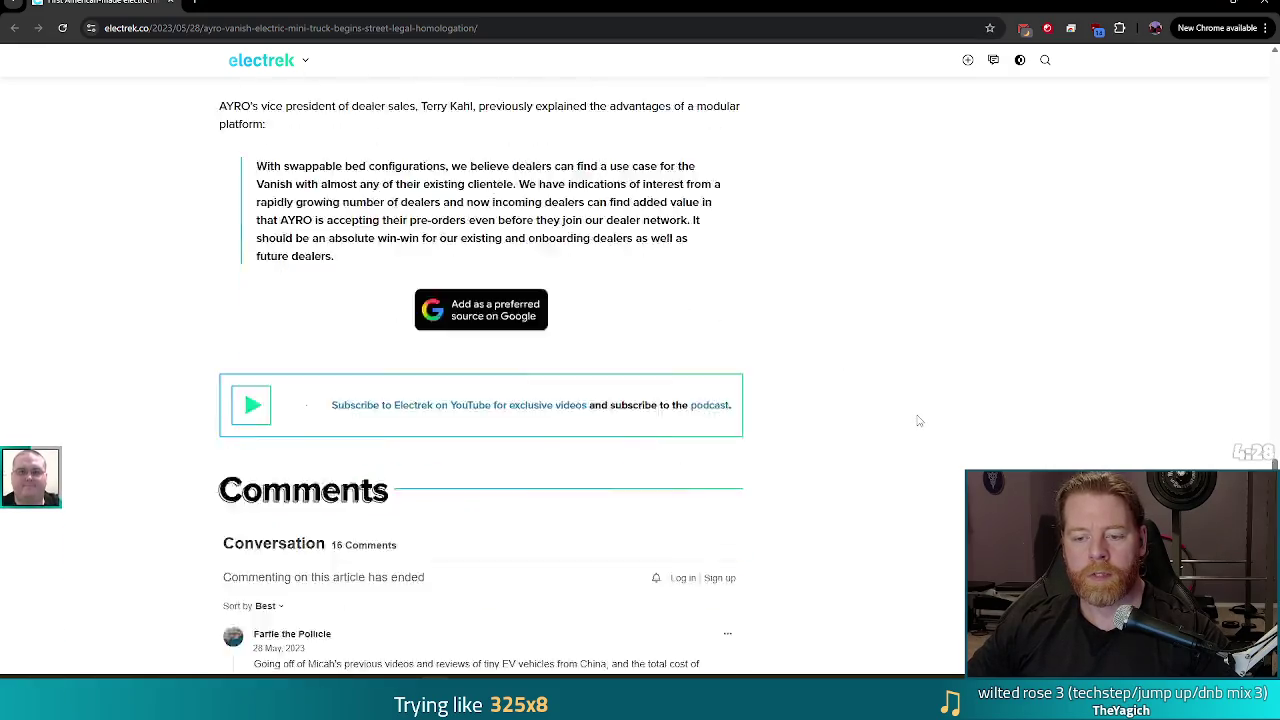
{"action": "scroll", "coordinate": [917, 418], "scroll_direction": "up", "scroll_amount": 5}
{"action": "scroll", "coordinate": [918, 416], "scroll_direction": "up", "scroll_amount": 1}
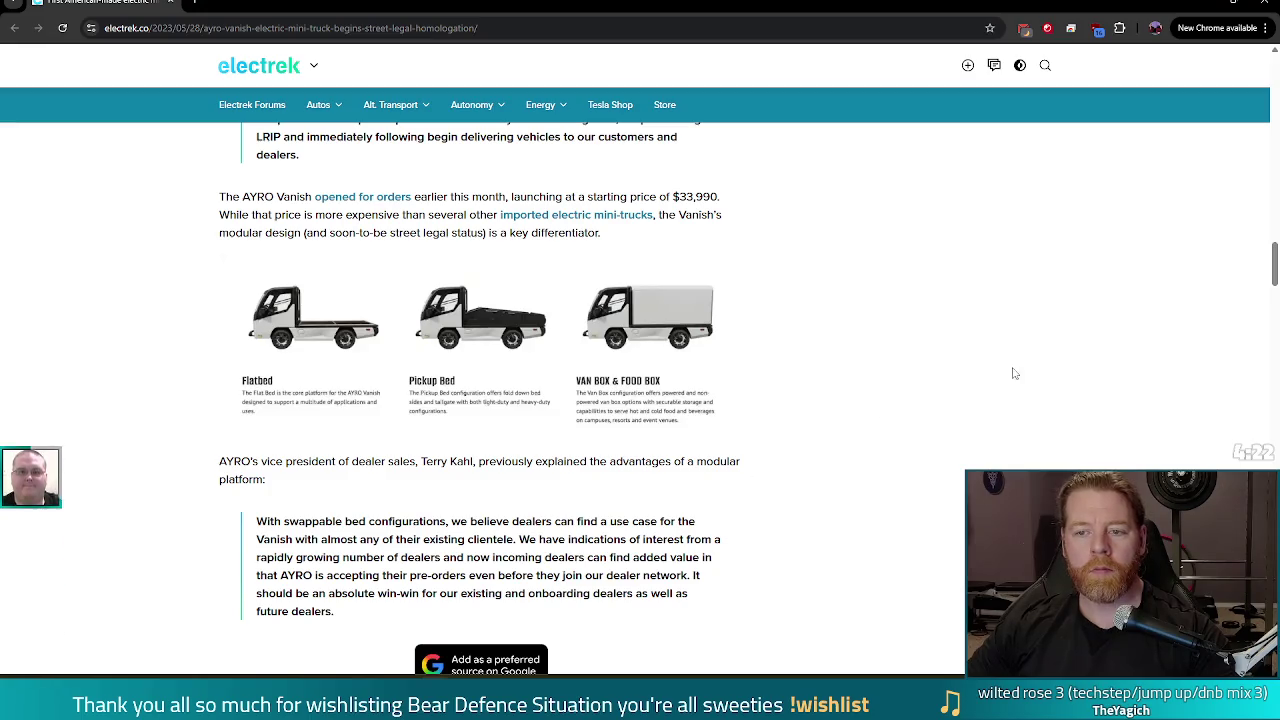
{"action": "scroll", "coordinate": [1015, 372], "scroll_direction": "up", "scroll_amount": 1}
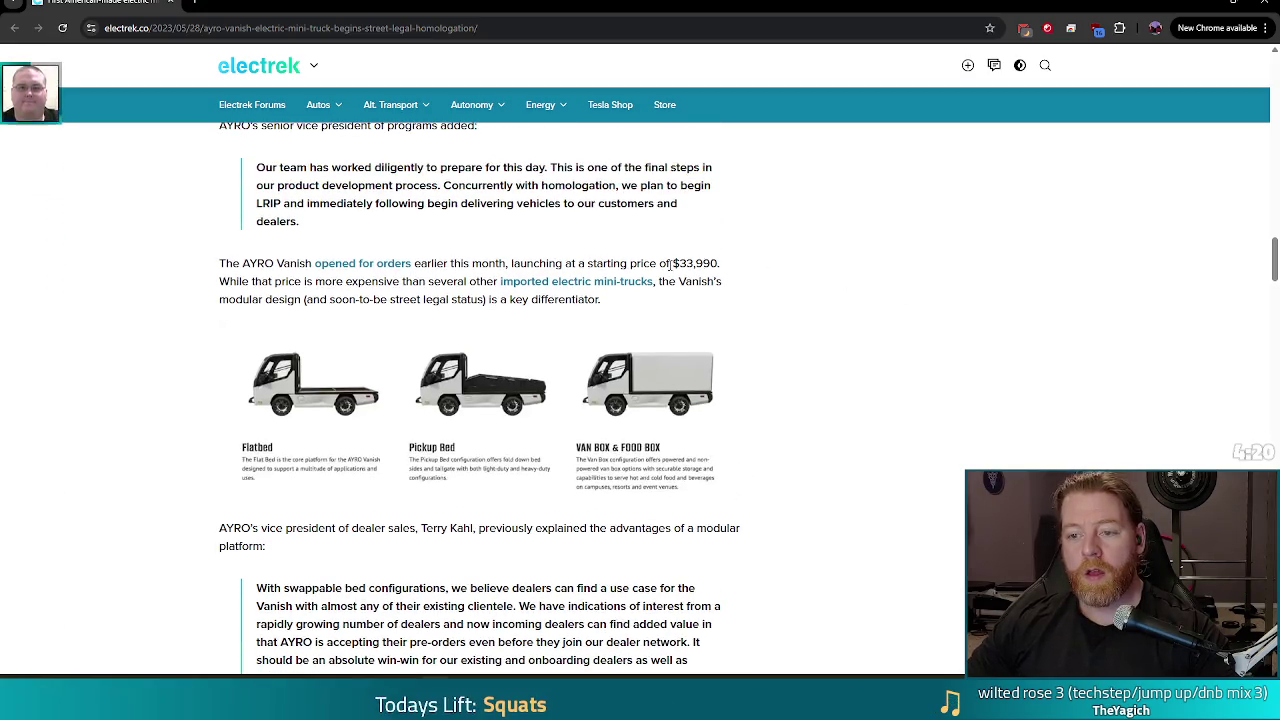
Highlight the $33,990 starting price, then close Chrome to return to Godot
{"action": "left_click_drag", "start_coordinate": [672, 263], "coordinate": [725, 268]}
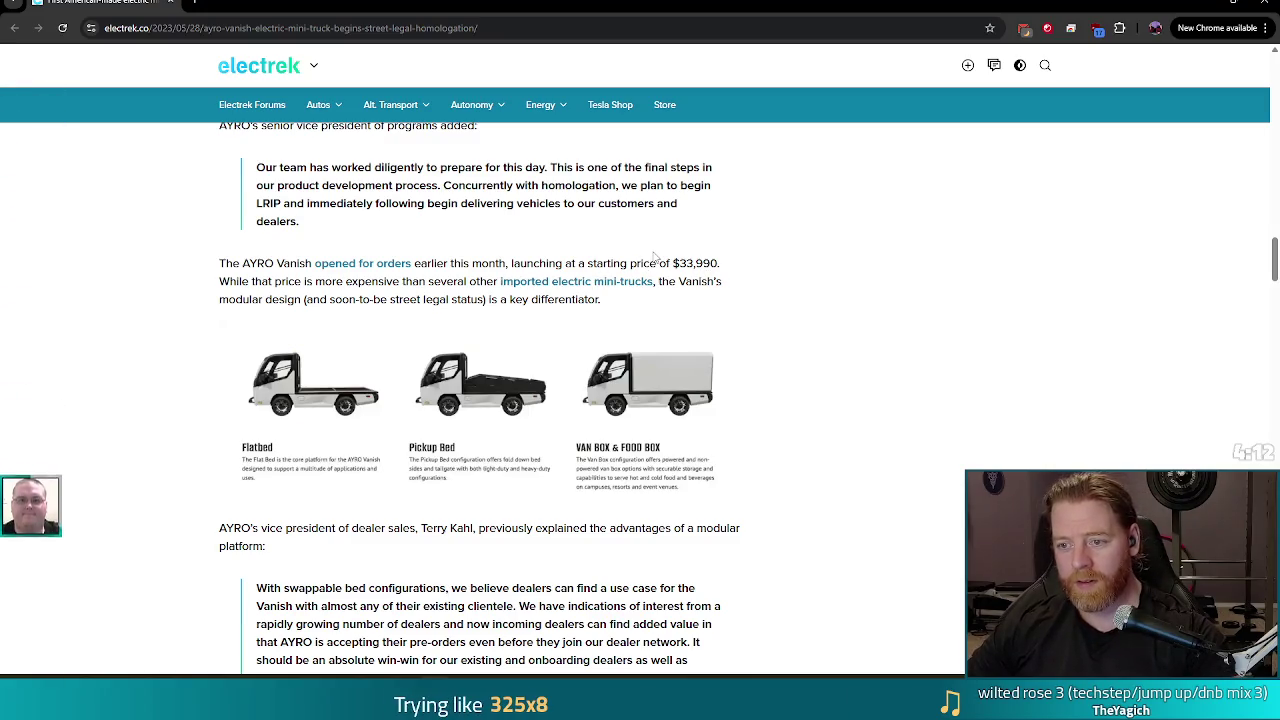
{"action": "left_click", "coordinate": [750, 263]}
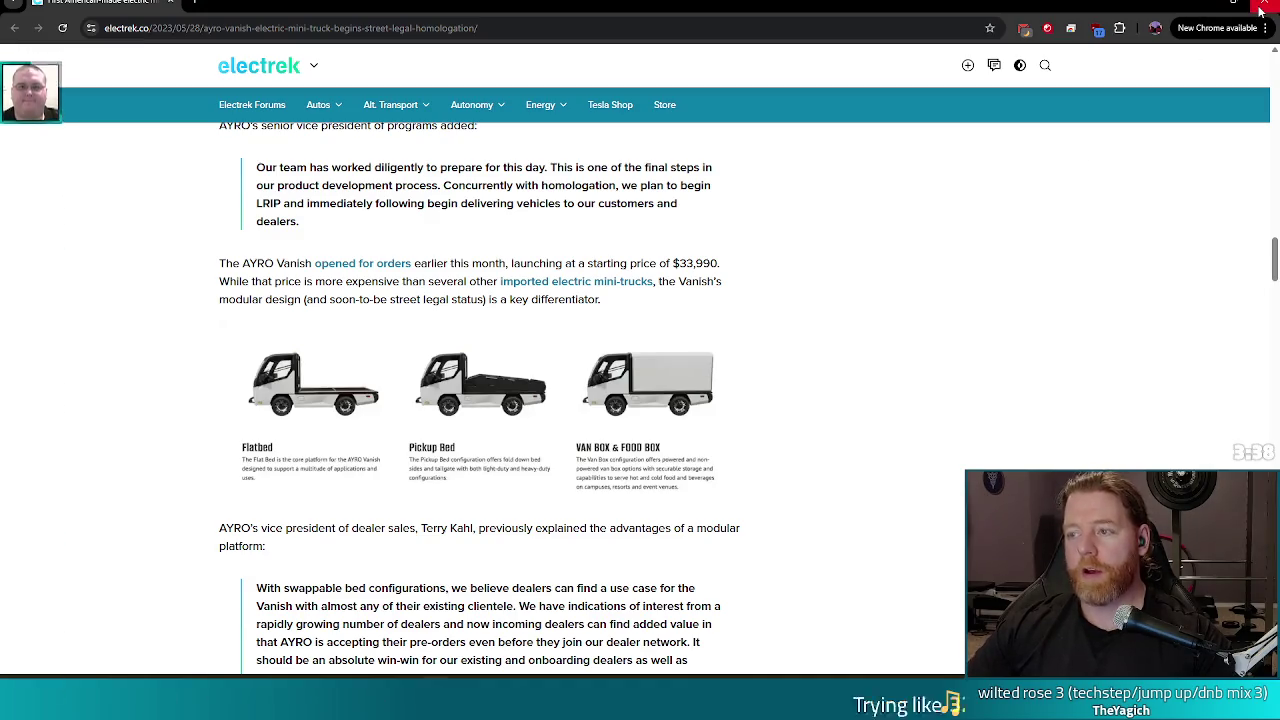
{"action": "left_click", "coordinate": [1262, 9]}
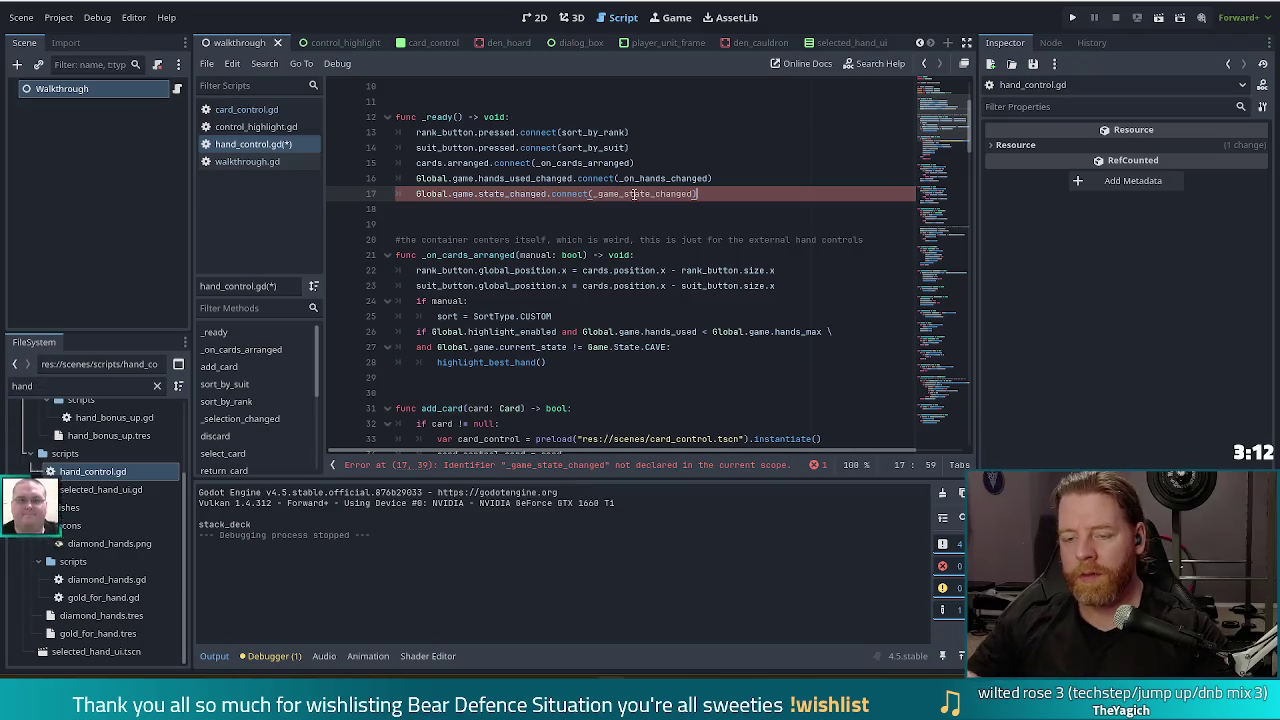
Rename line 17's connect target from _game_state_changed to _on_game_state_changed
{"action": "left_click", "coordinate": [687, 194]}
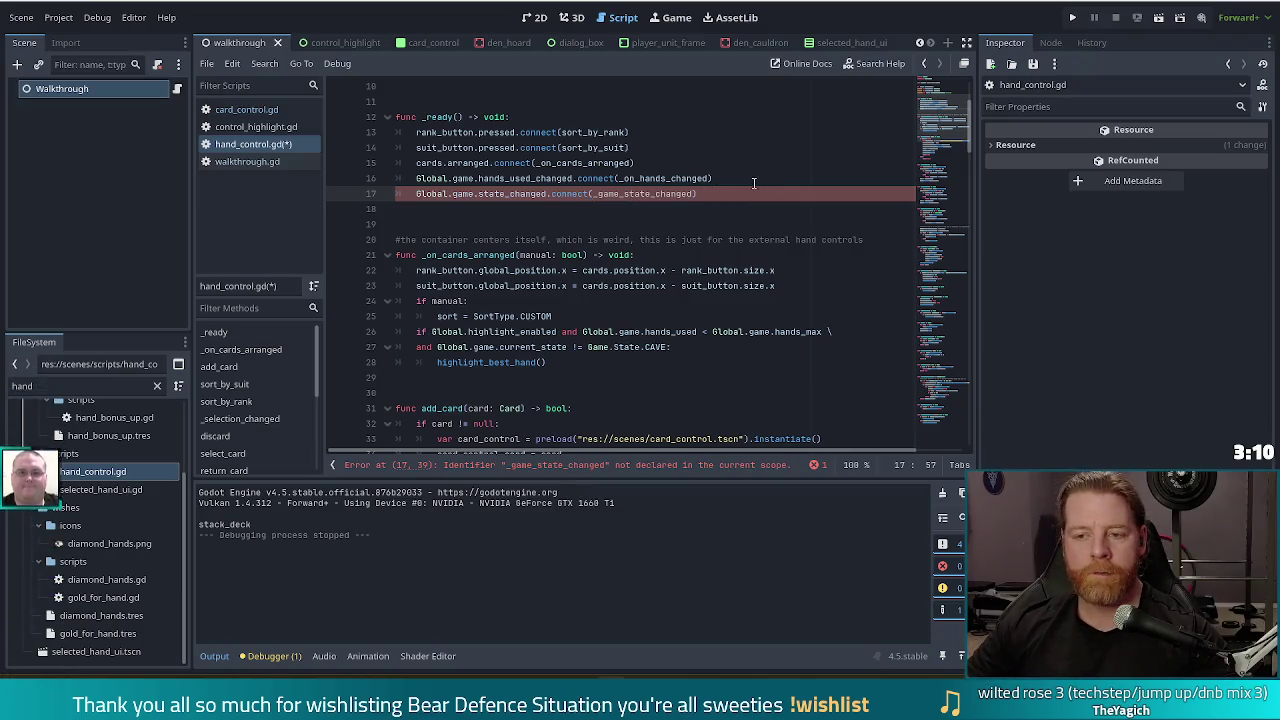
{"action": "left_click", "coordinate": [597, 194]}
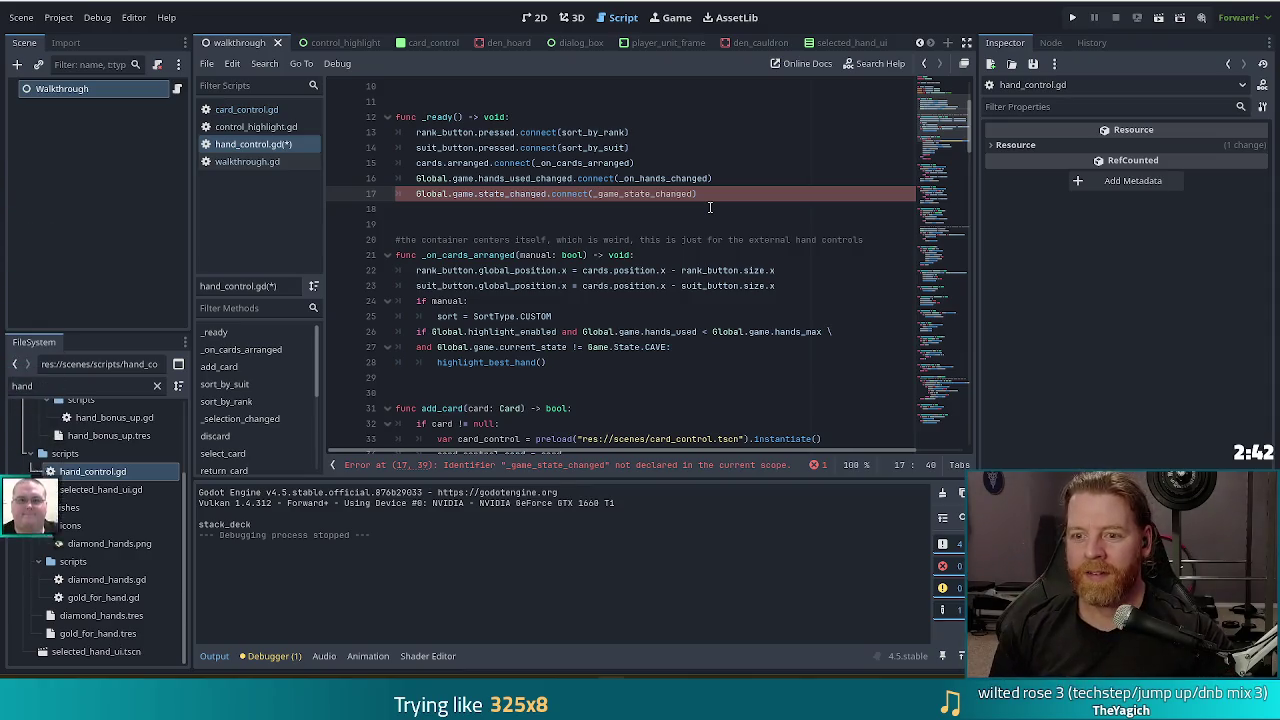
{"action": "type", "text": "_on"}
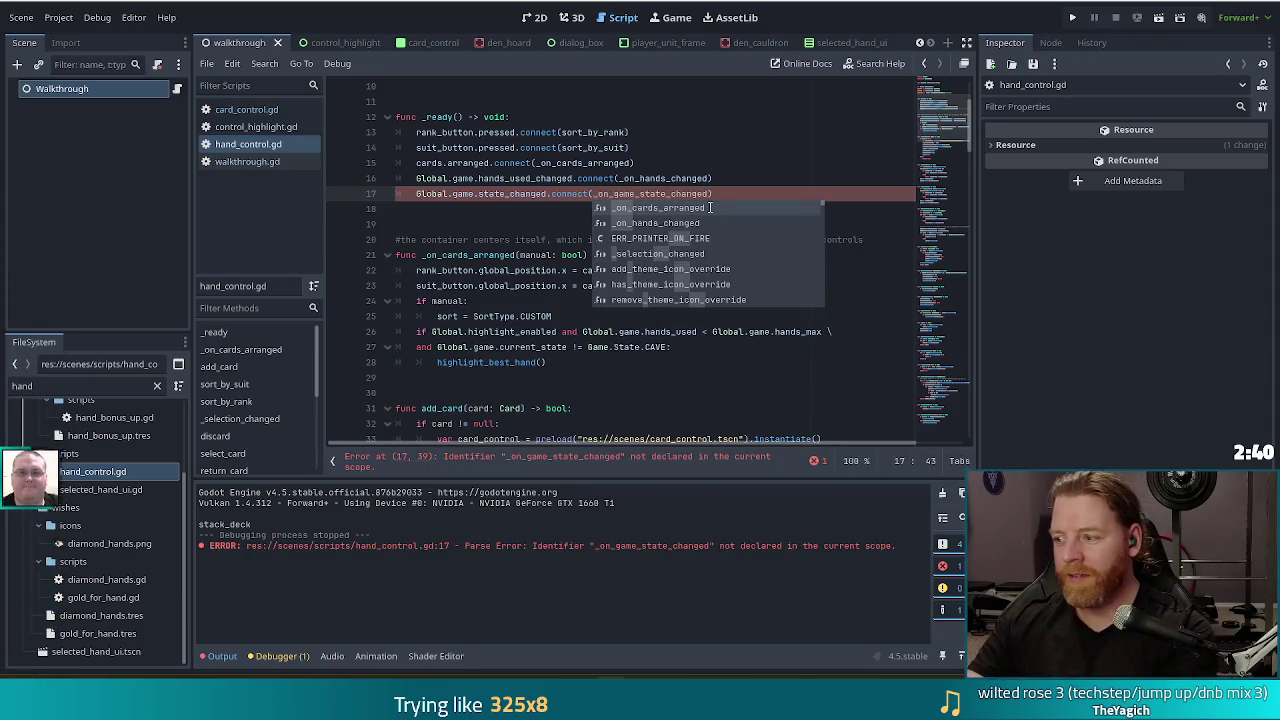
{"action": "left_click", "coordinate": [638, 153]}
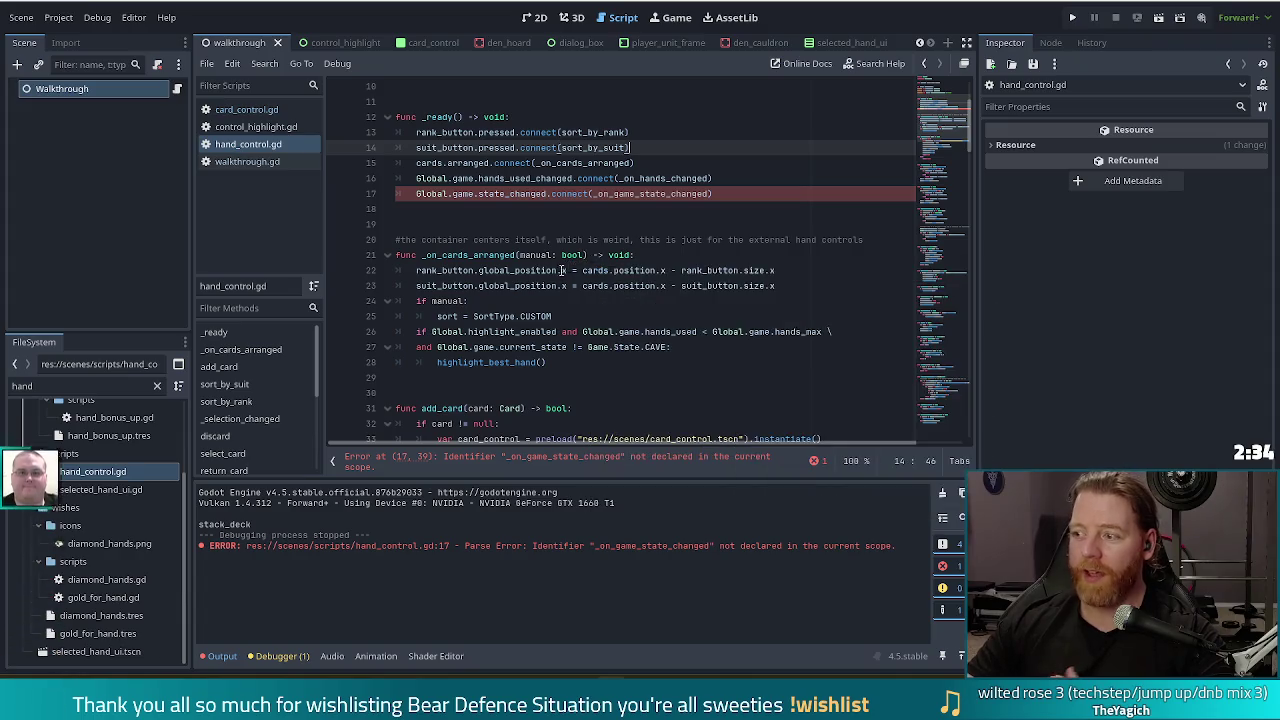
{"action": "left_click", "coordinate": [757, 196]}
{"action": "scroll", "coordinate": [759, 208], "scroll_direction": "down", "scroll_amount": 3}
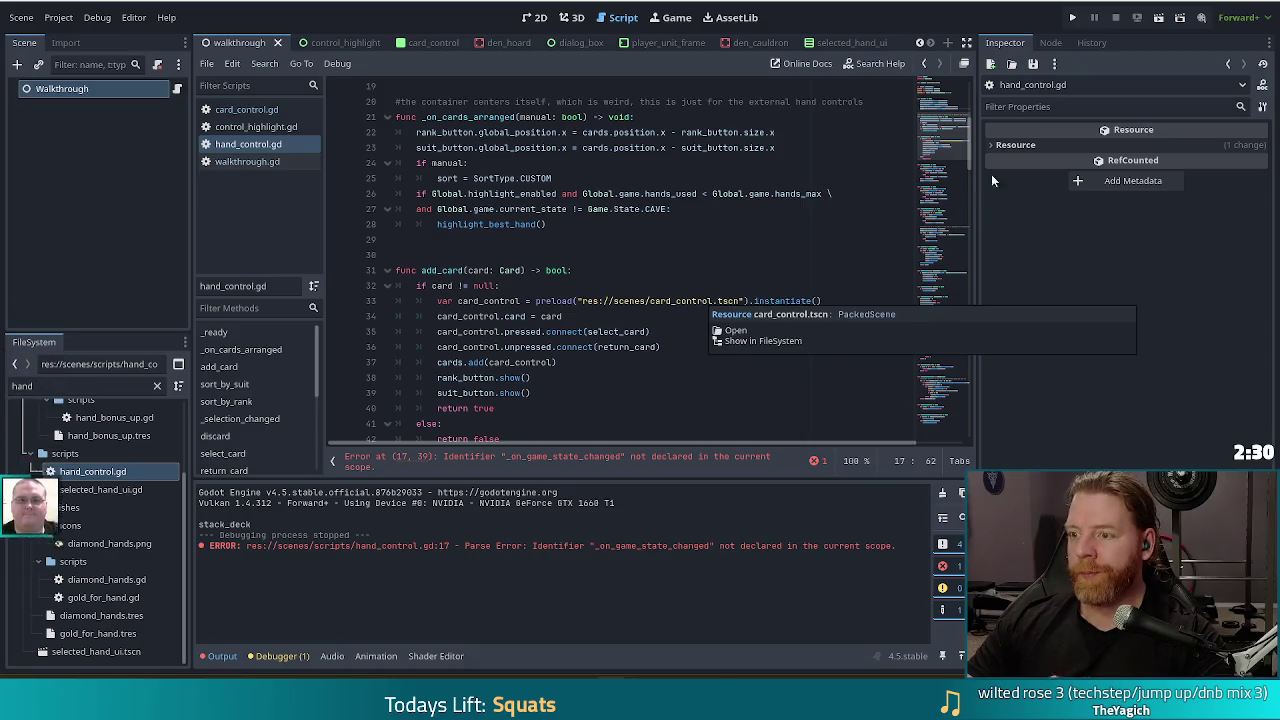
{"action": "left_click_drag", "start_coordinate": [948, 143], "coordinate": [983, 470]}
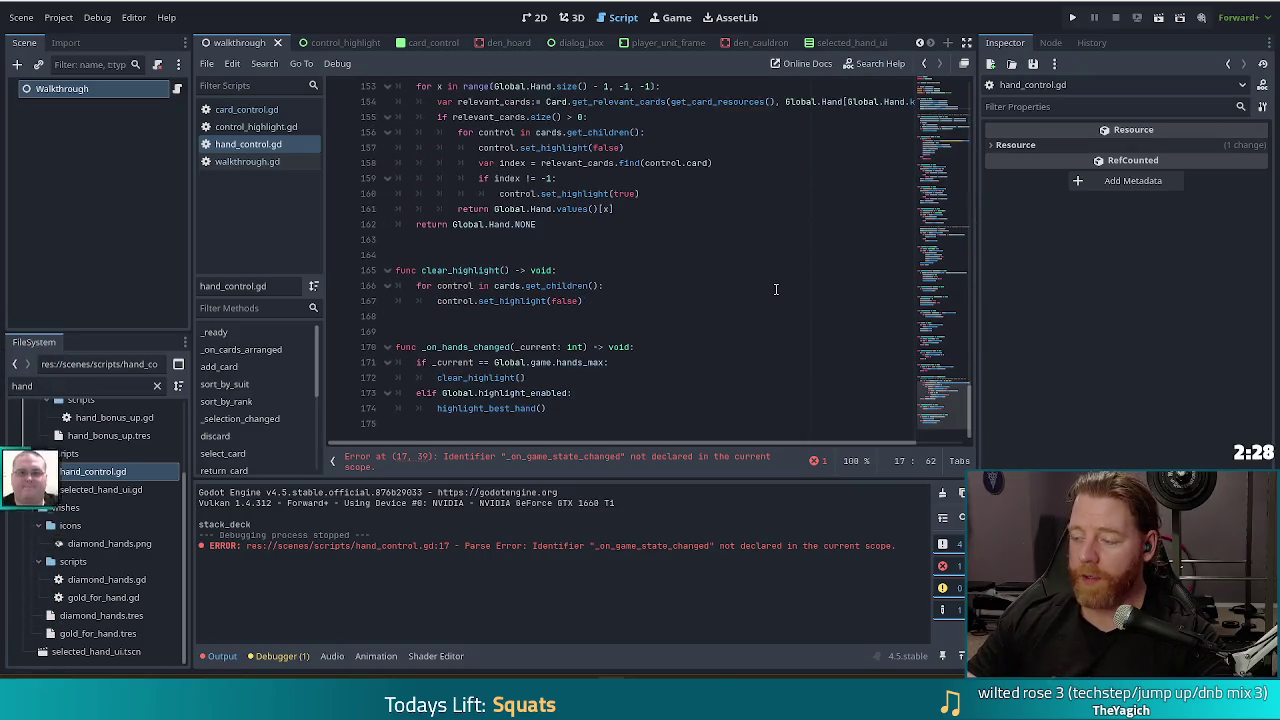
Add blank lines after line 174, below _on_hands_changed, for the new function
{"action": "left_click", "coordinate": [604, 408]}
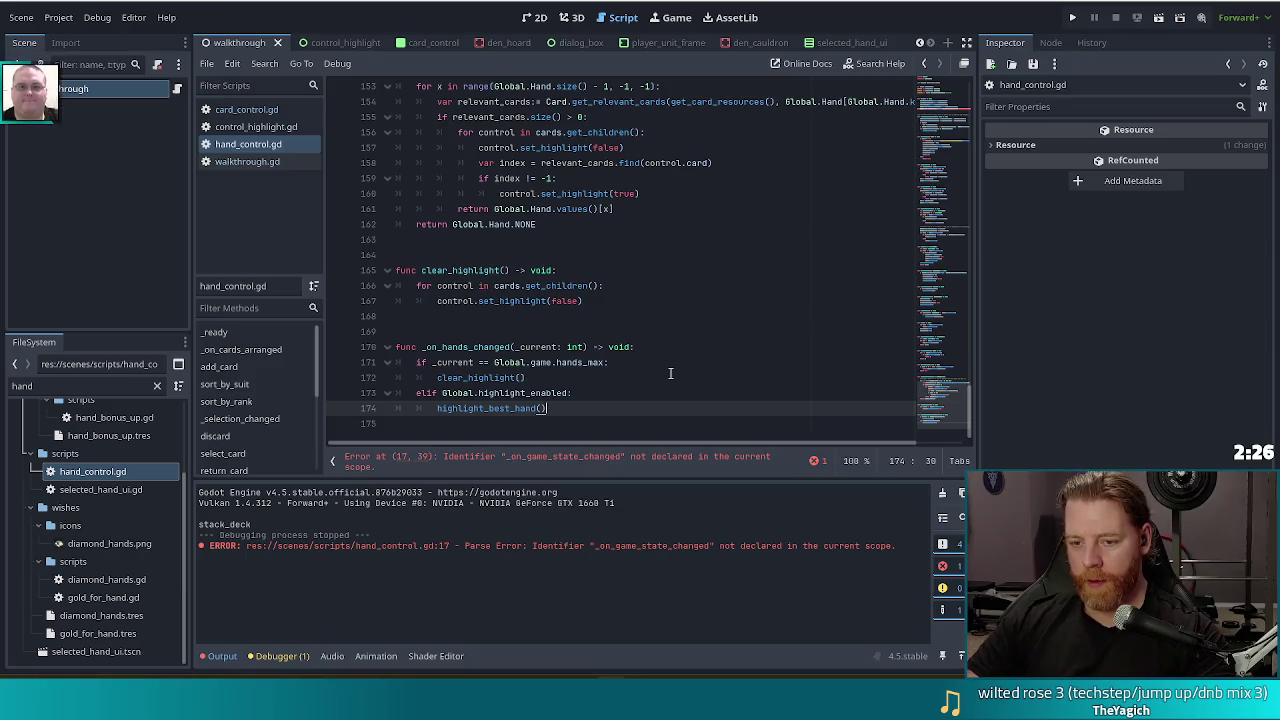
{"action": "key", "text": "Return"}
{"action": "key", "text": "BackSpace"}
{"action": "key", "text": "BackSpace"}
{"action": "key", "text": "Return"}
{"action": "key", "text": "Return"}
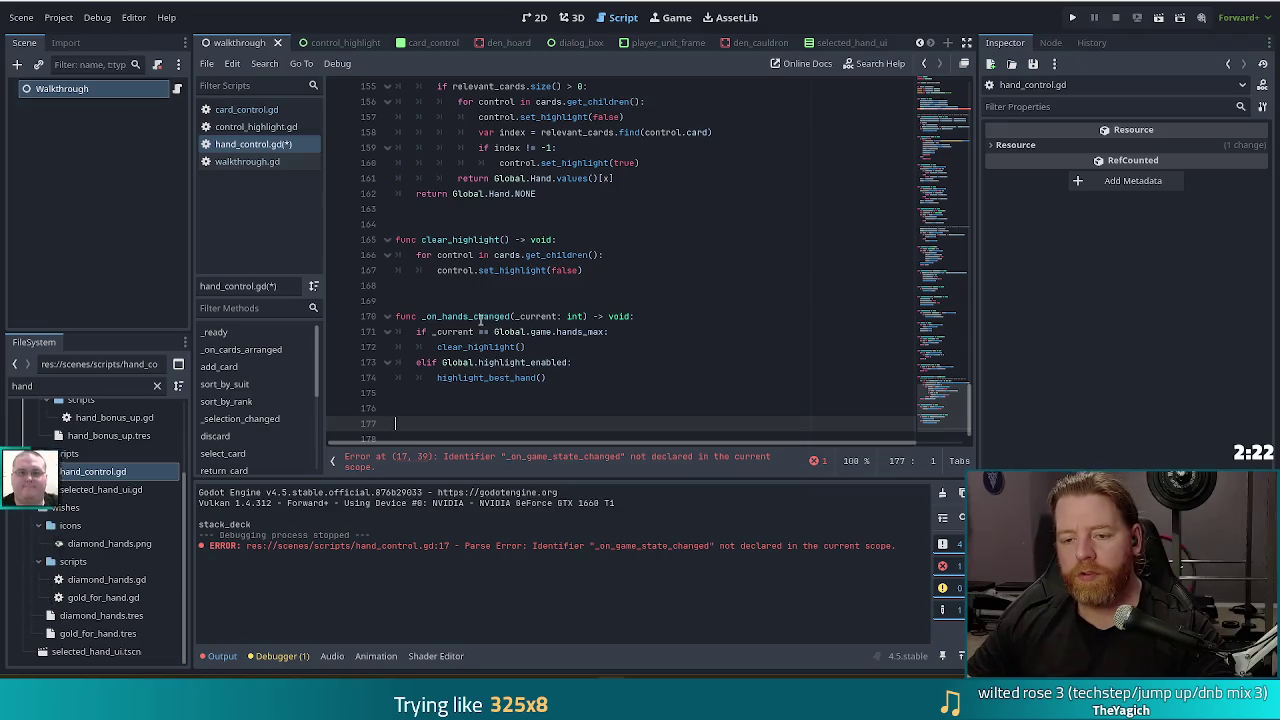
{"action": "left_click_drag", "start_coordinate": [489, 333], "coordinate": [530, 363]}
{"action": "left_click", "coordinate": [530, 362]}
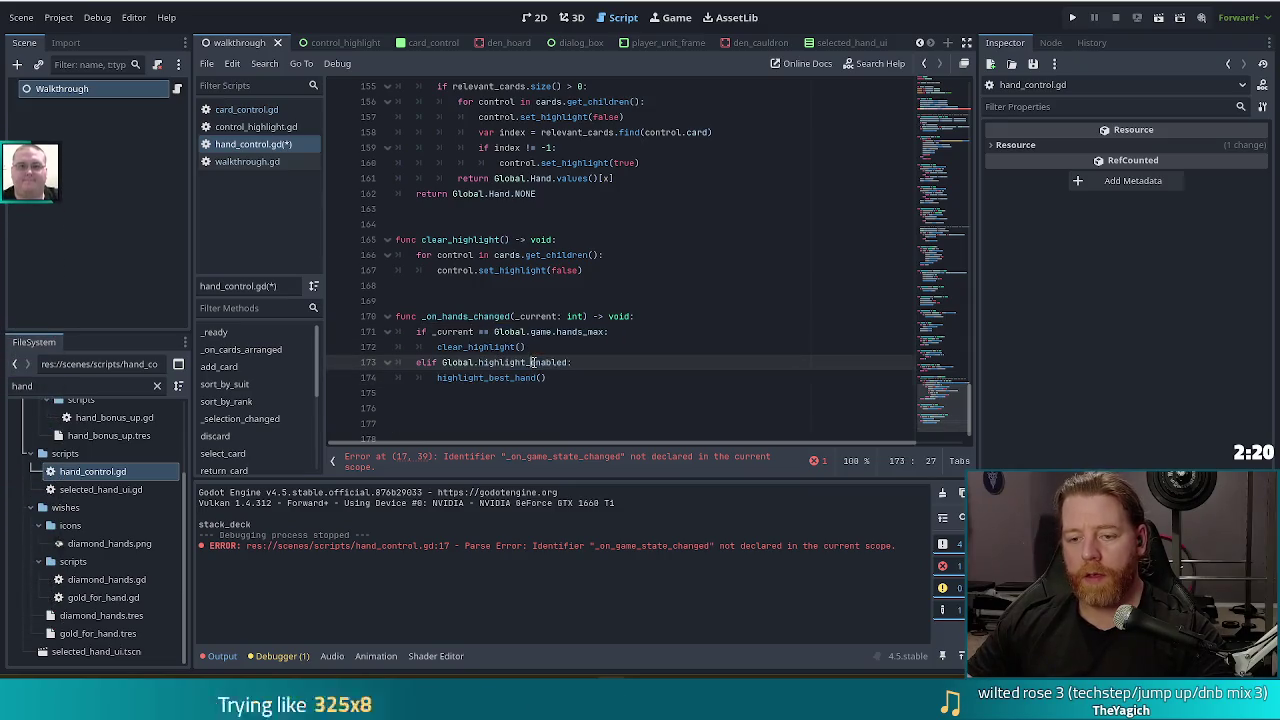
{"action": "left_click", "coordinate": [445, 421]}
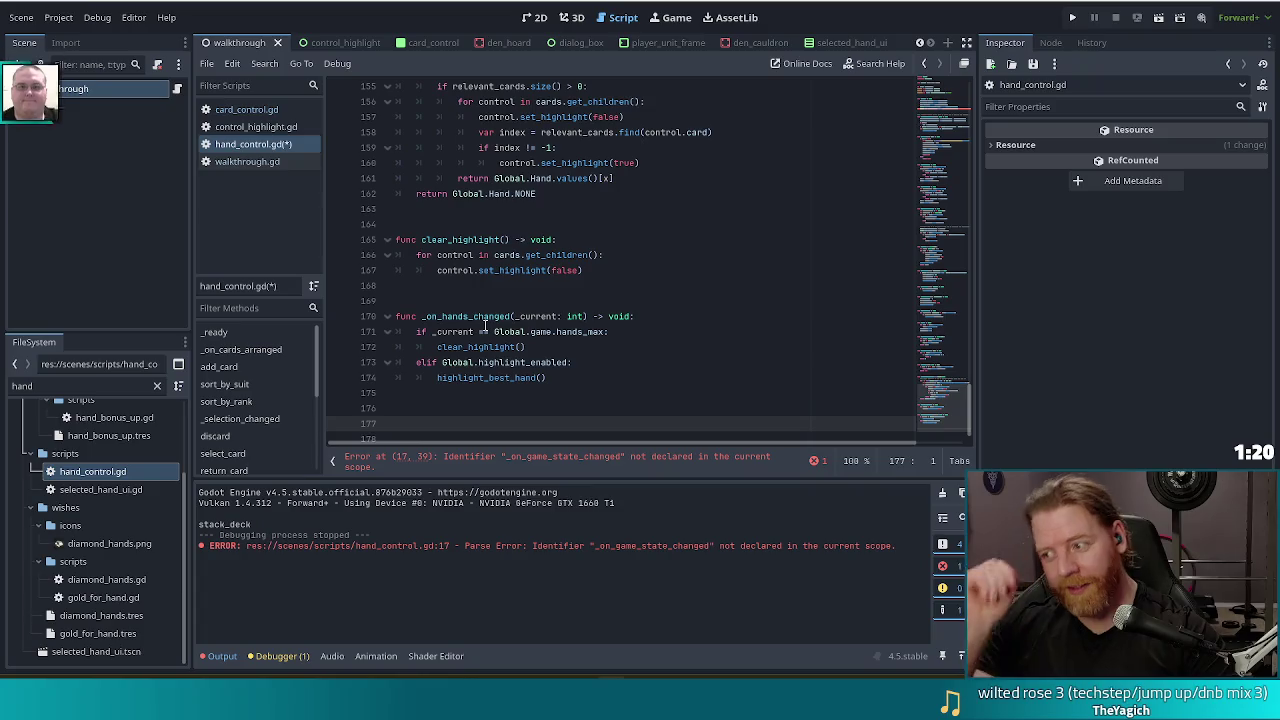
Begin typing the func _on_game_state_changed() declaration on line 177
{"action": "type", "text": "func _"}
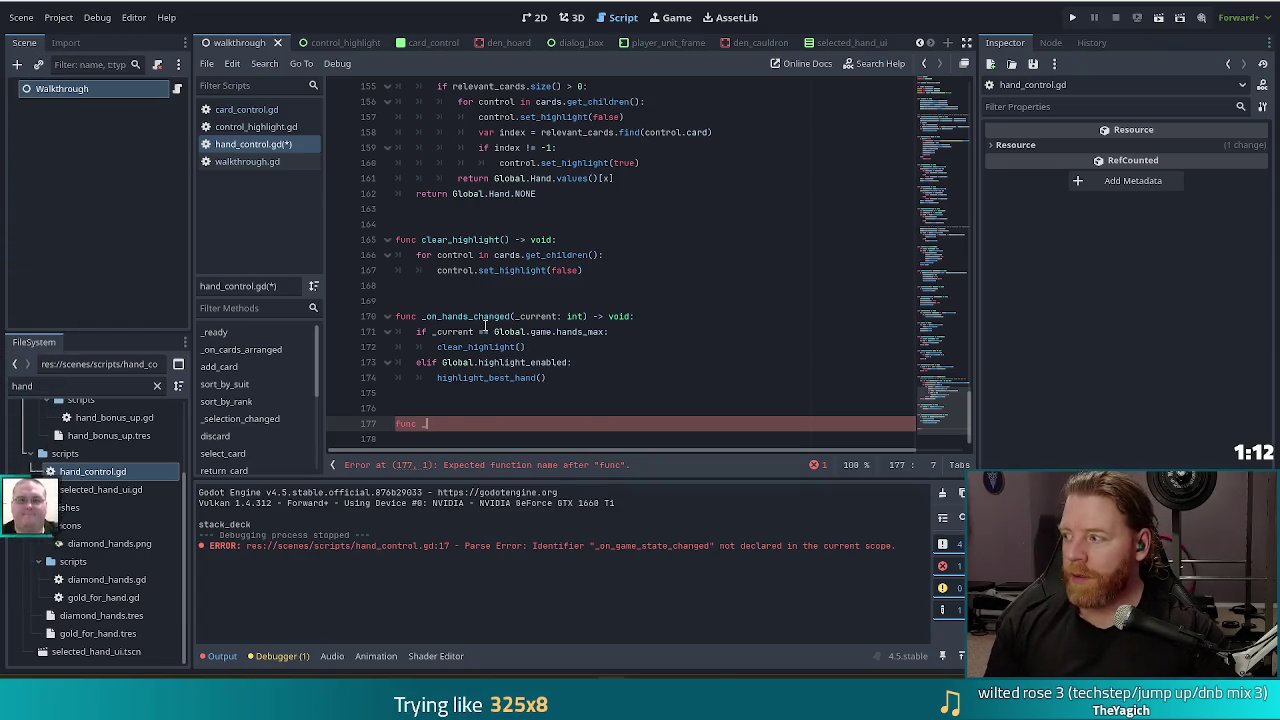
{"action": "type", "text": "on_game_st"}
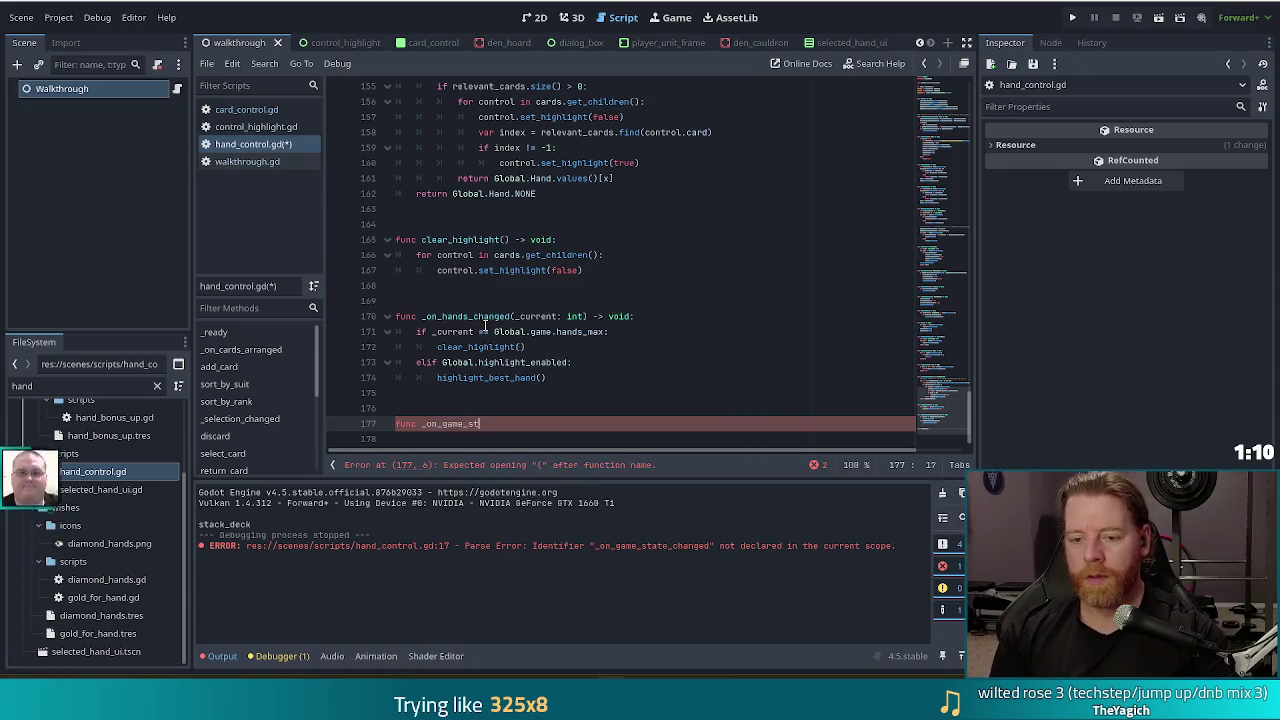
{"action": "type", "text": "ate_changed("}
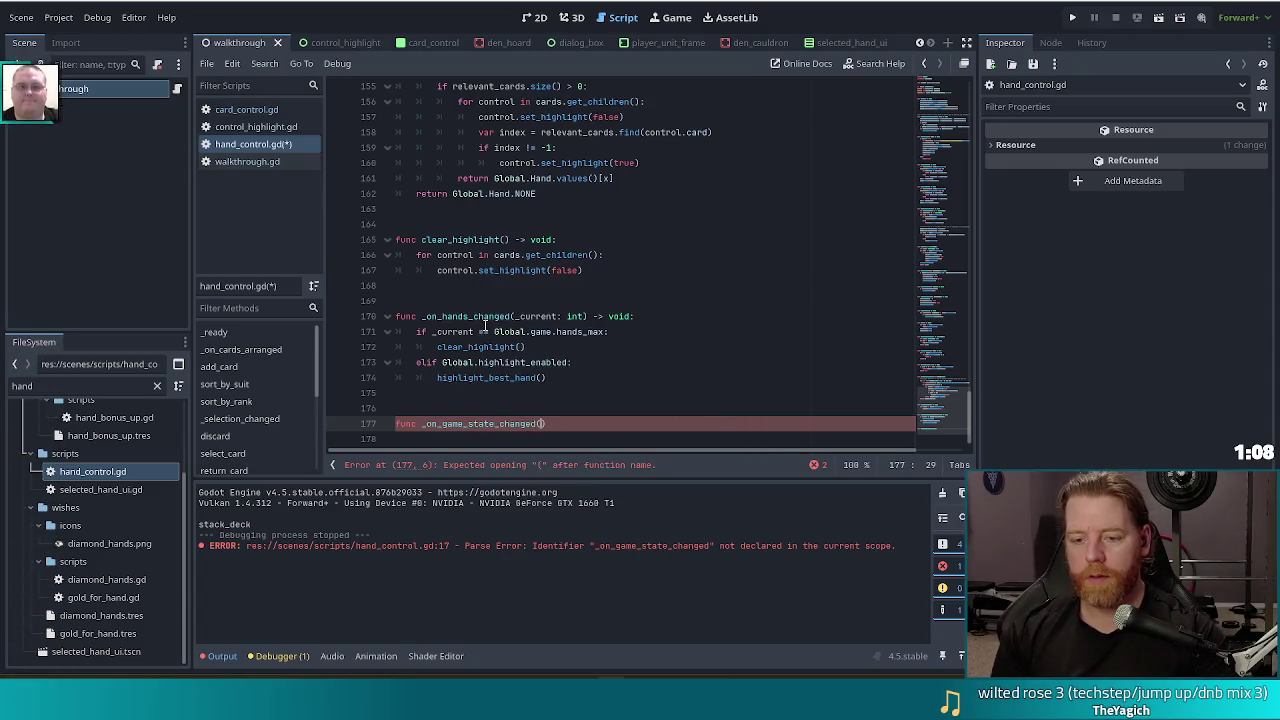
{"action": "type", "text": ")"}
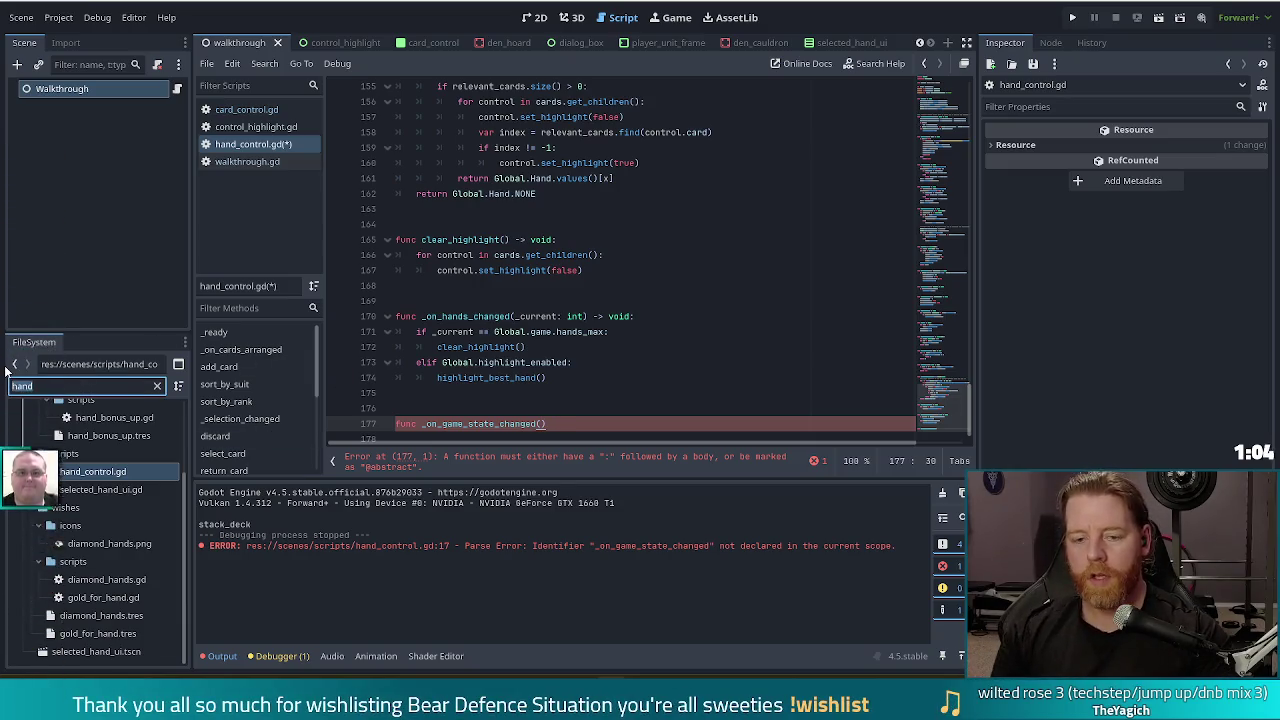
{"action": "type", "text": "game"}
Open game.gd in the script editor and browse its code
{"action": "left_click", "coordinate": [66, 483]}
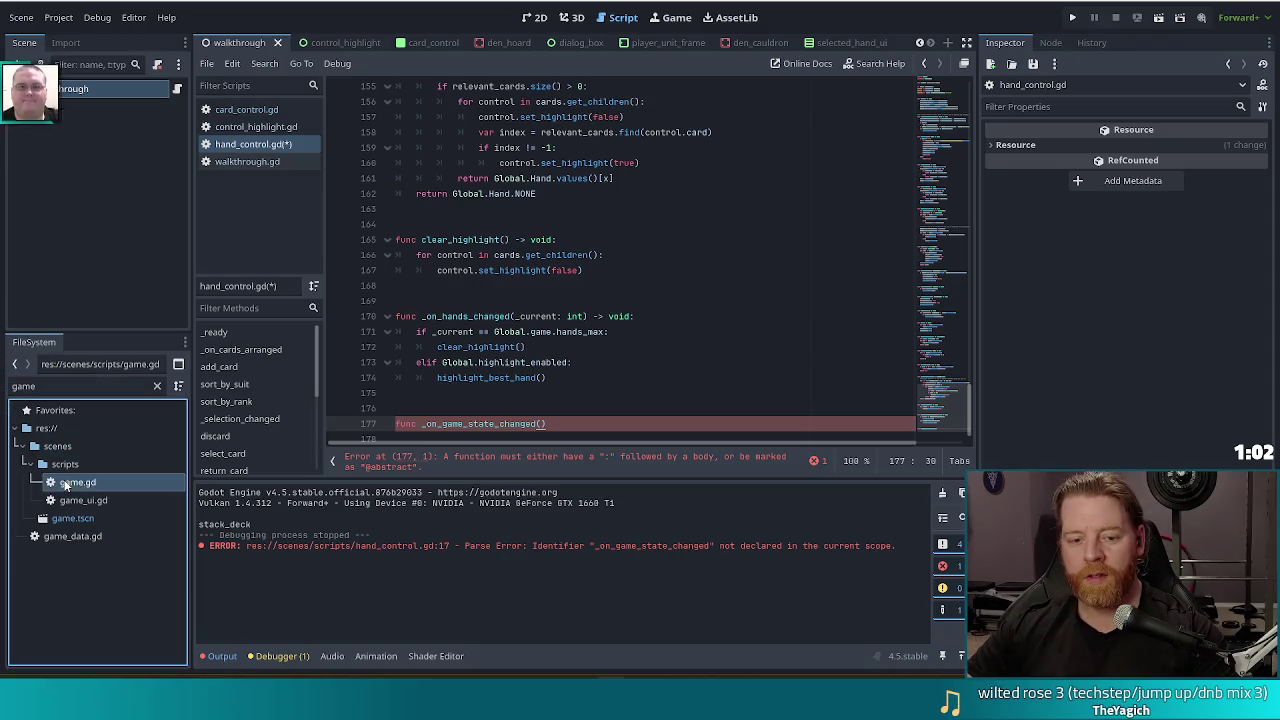
{"action": "double_click", "coordinate": [66, 483]}
{"action": "left_click", "coordinate": [443, 194]}
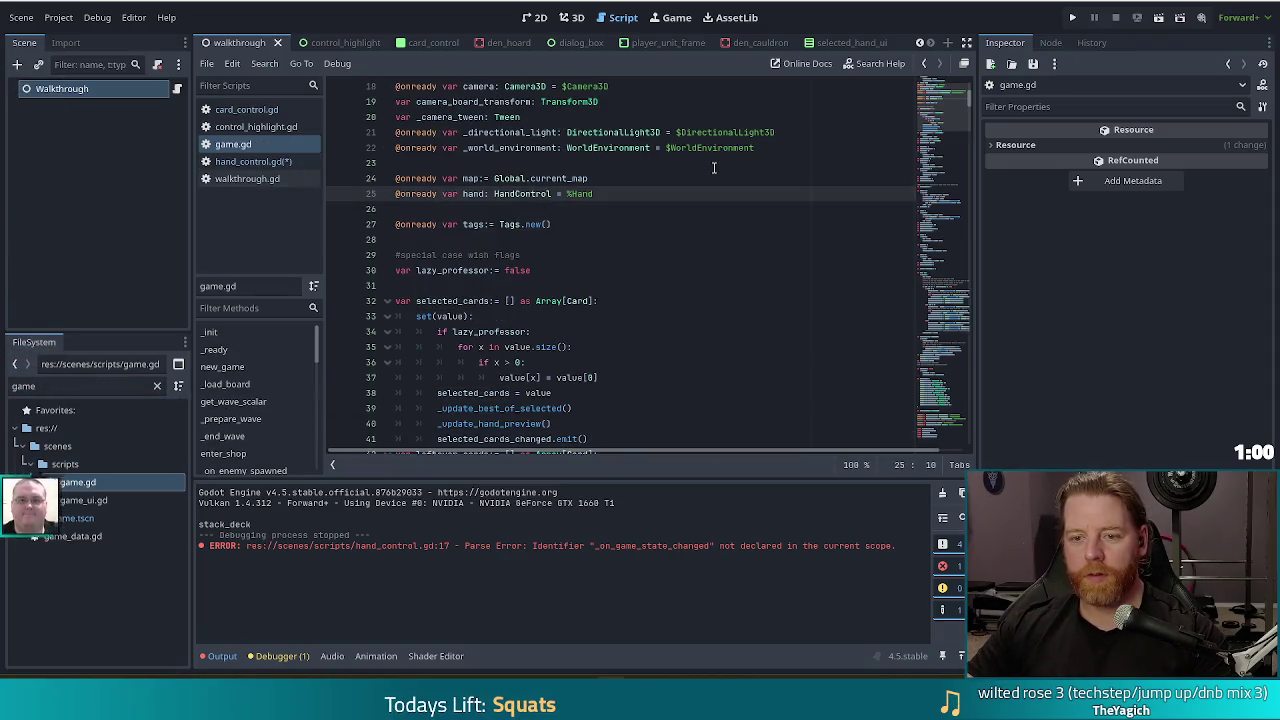
{"action": "left_click", "coordinate": [494, 207]}
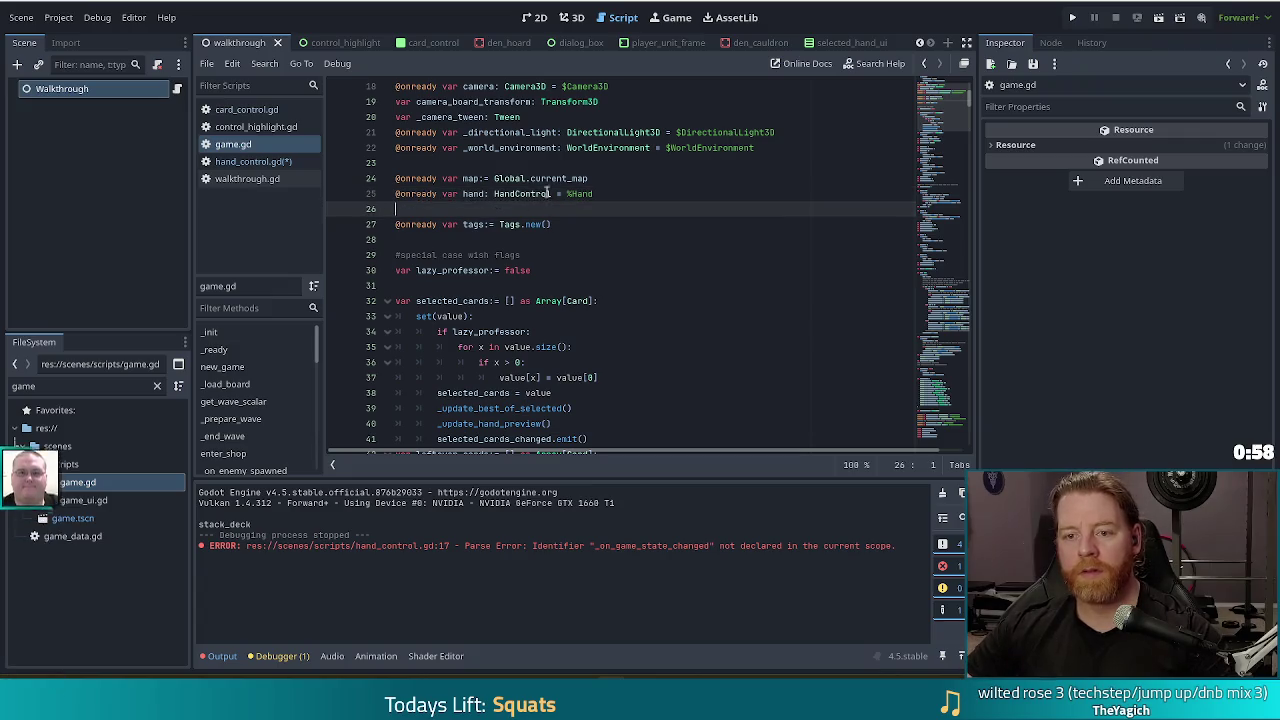
{"action": "scroll", "coordinate": [537, 268], "scroll_direction": "up", "scroll_amount": 3}
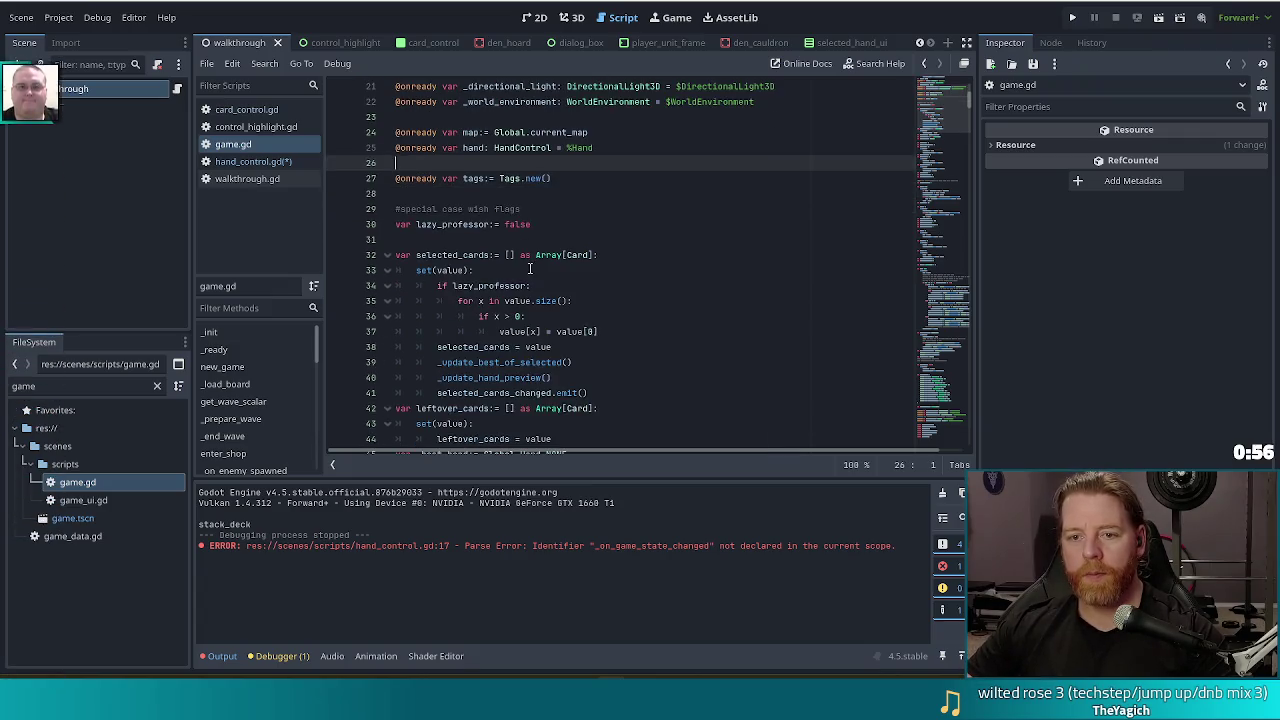
{"action": "scroll", "coordinate": [537, 268], "scroll_direction": "down", "scroll_amount": 15}
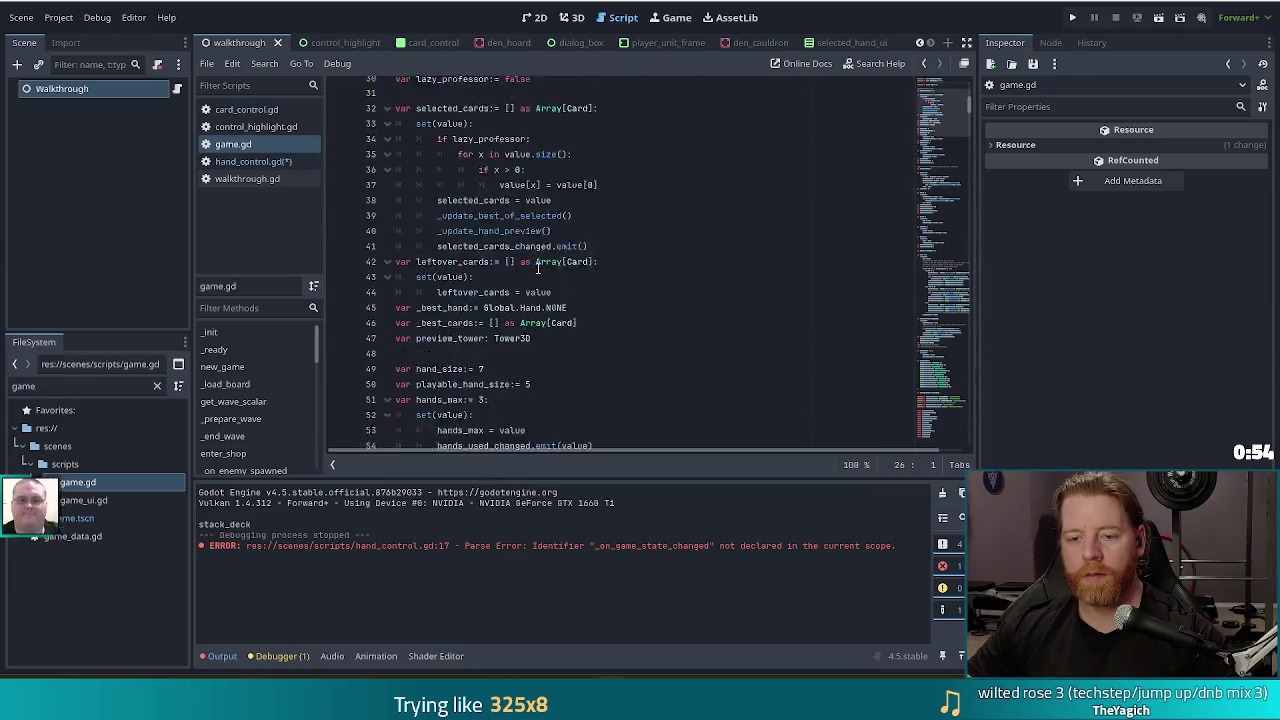
{"action": "scroll", "coordinate": [537, 268], "scroll_direction": "down", "scroll_amount": 4}
{"action": "double_click", "coordinate": [552, 241]}
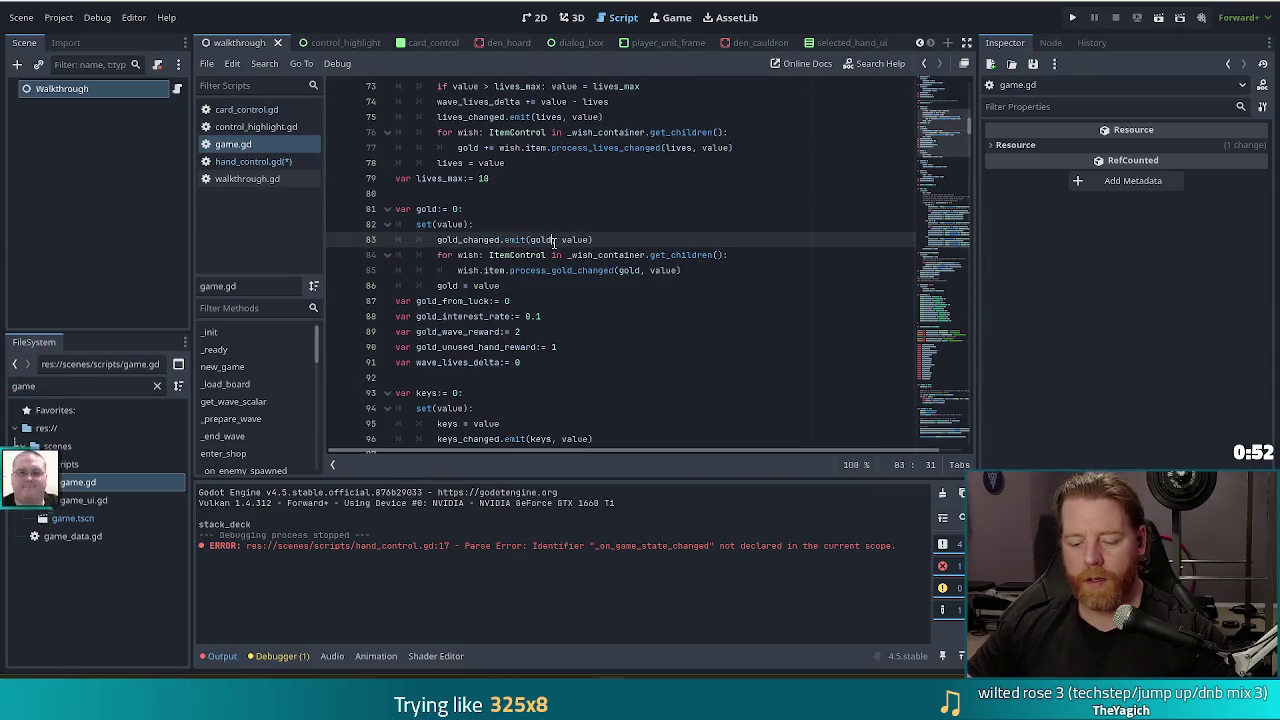
Search game.gd for 'state_changed', step to the next match, then switch back to hand_control.gd
{"action": "key", "text": "ctrl+f"}
{"action": "type", "text": "d"}
{"action": "key", "text": "BackSpace"}
{"action": "type", "text": "state_"}
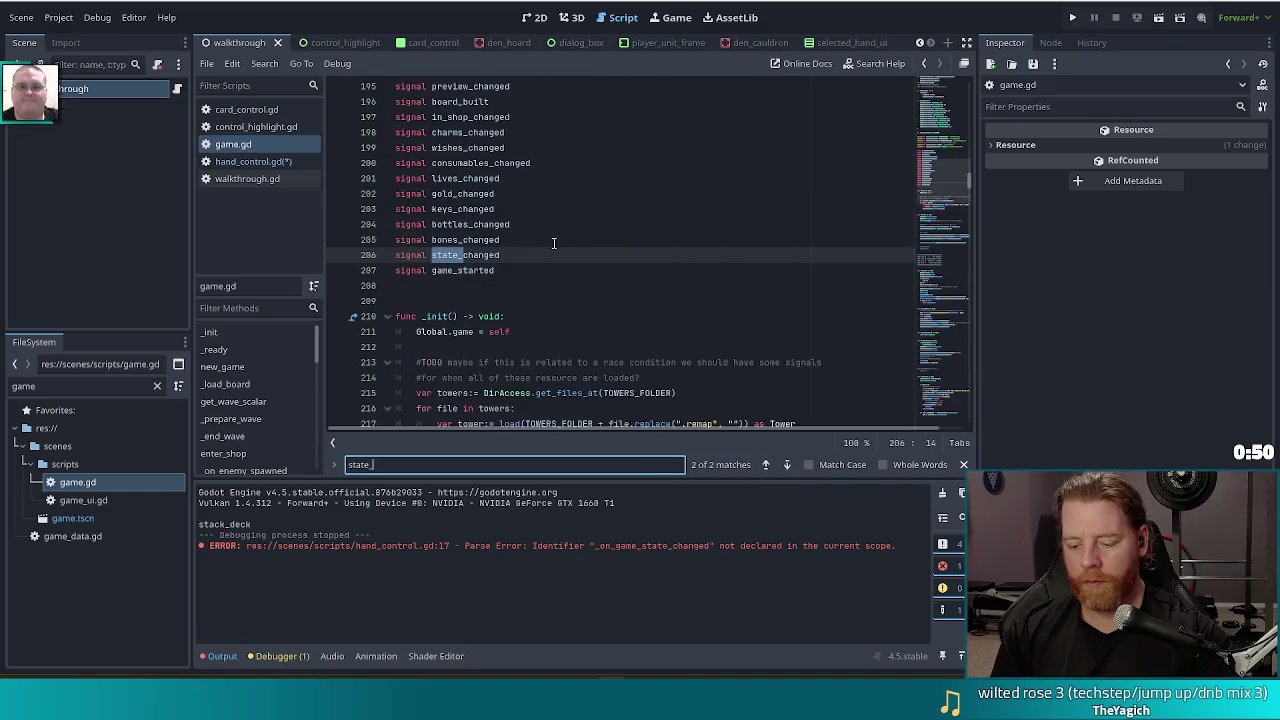
{"action": "type", "text": "c"}
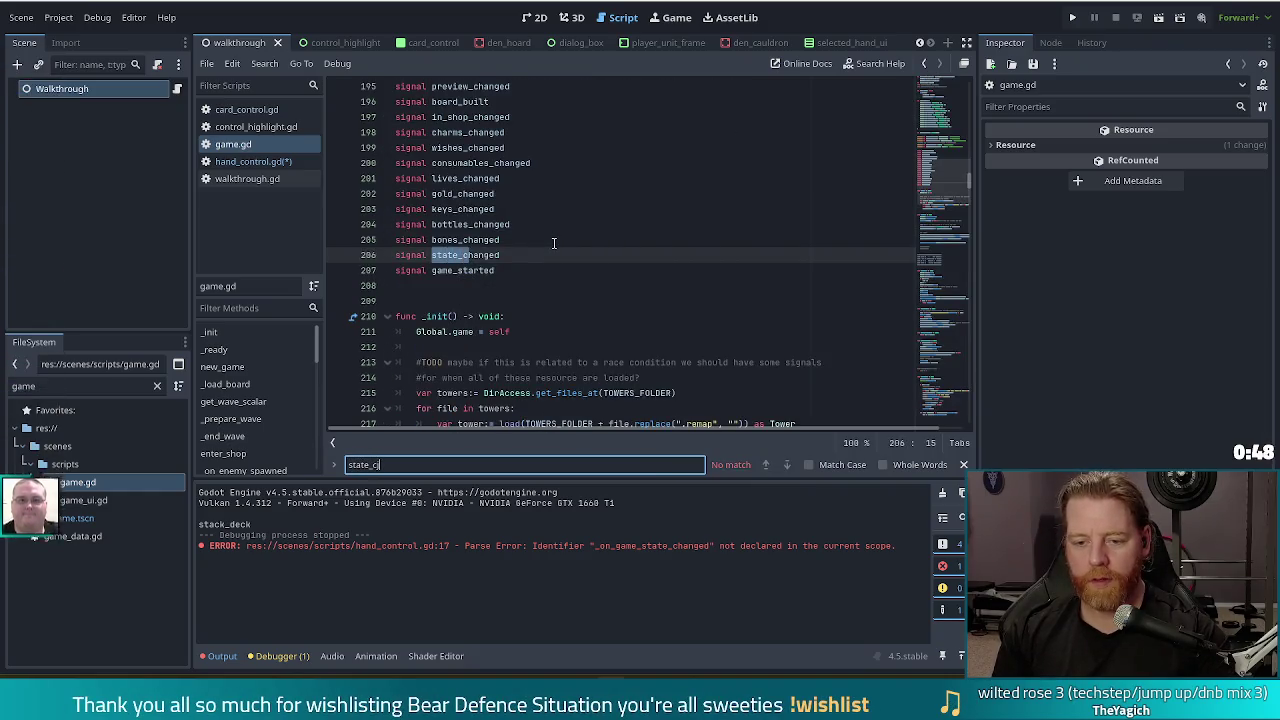
{"action": "type", "text": "jamhanged"}
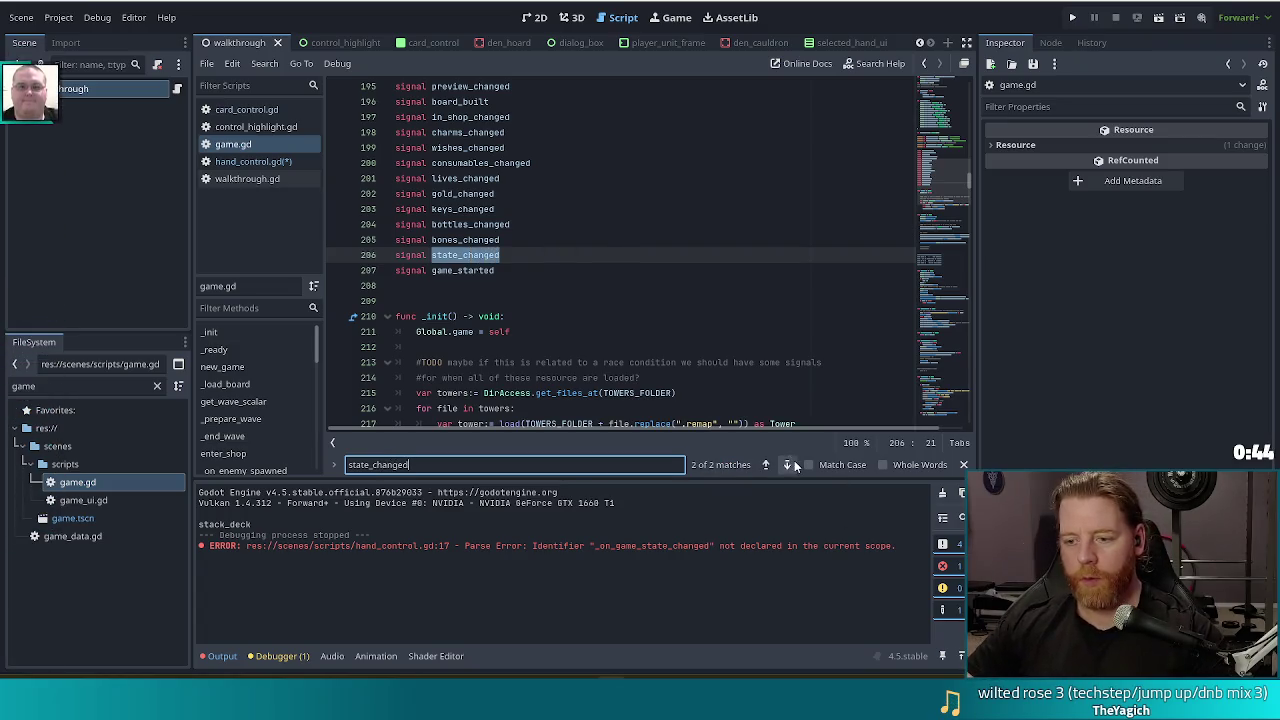
{"action": "key", "text": "Return"}
{"action": "left_click", "coordinate": [250, 161]}
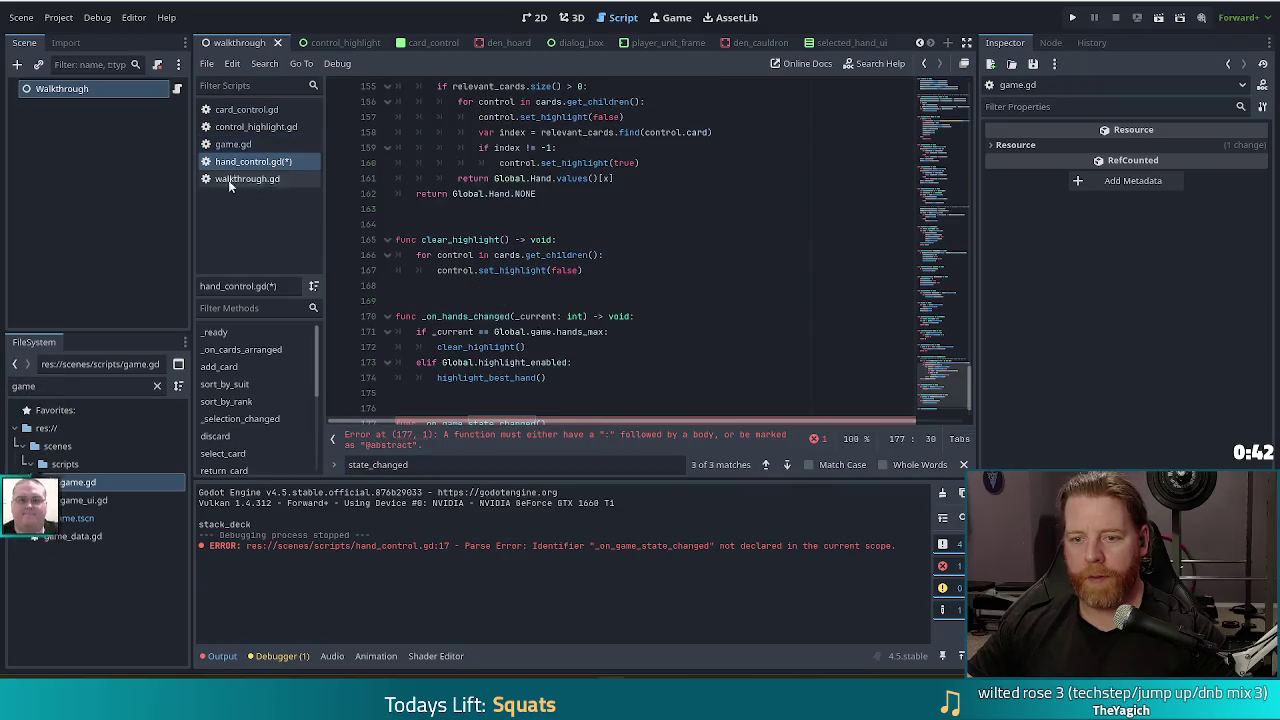
Complete the signature as (state: Game.State) -> void: and start the body with 'if state'
{"action": "type", "text": "state: Game."}
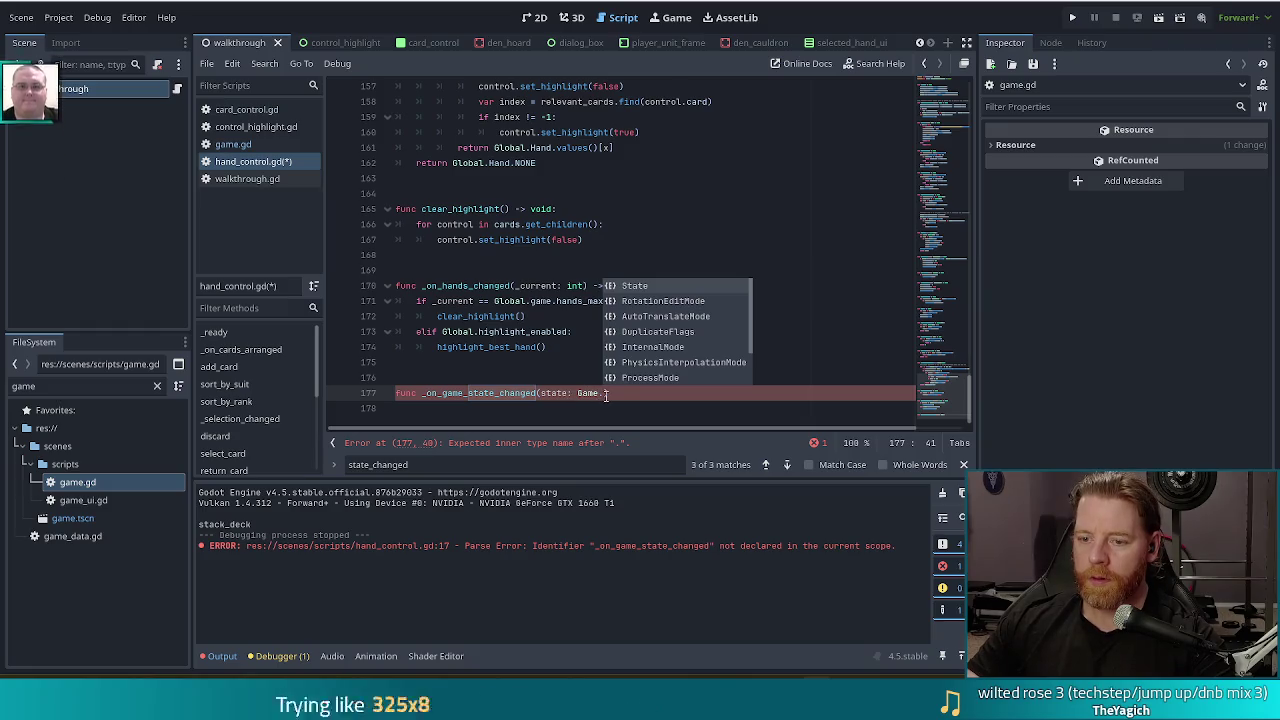
{"action": "key", "text": "Escape"}
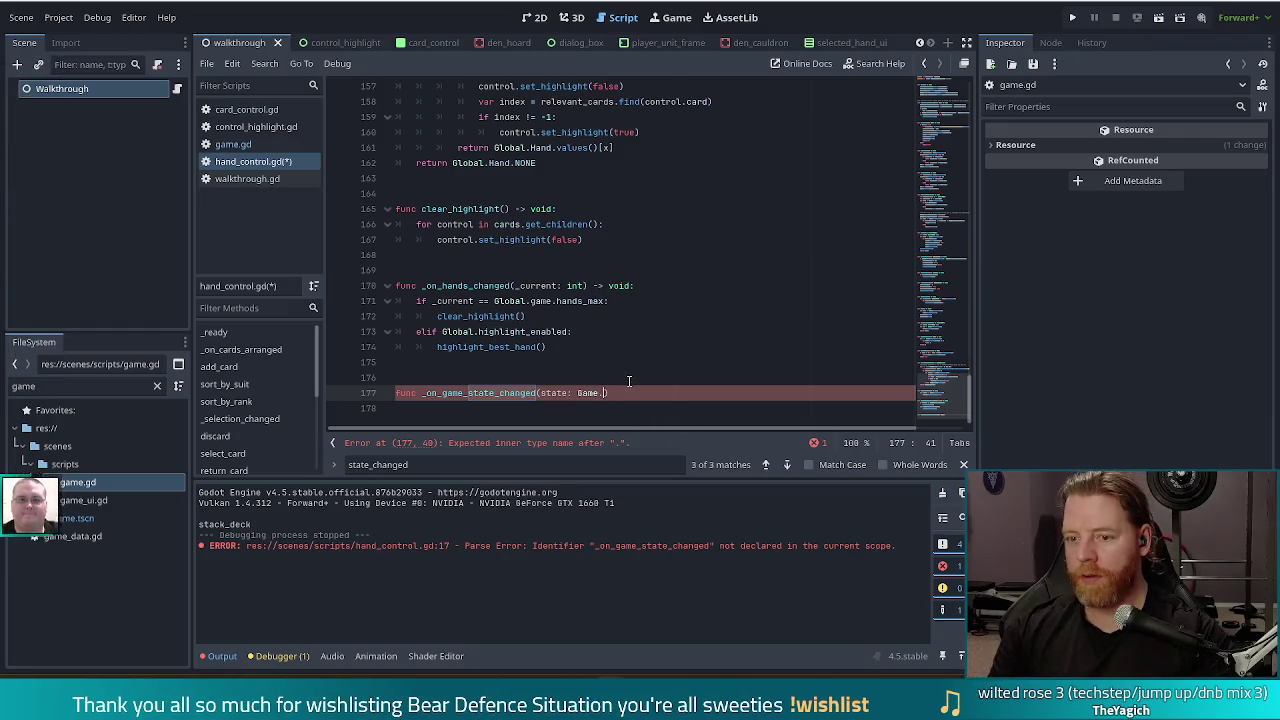
{"action": "type", "text": "STA"}
{"action": "key", "text": "Return"}
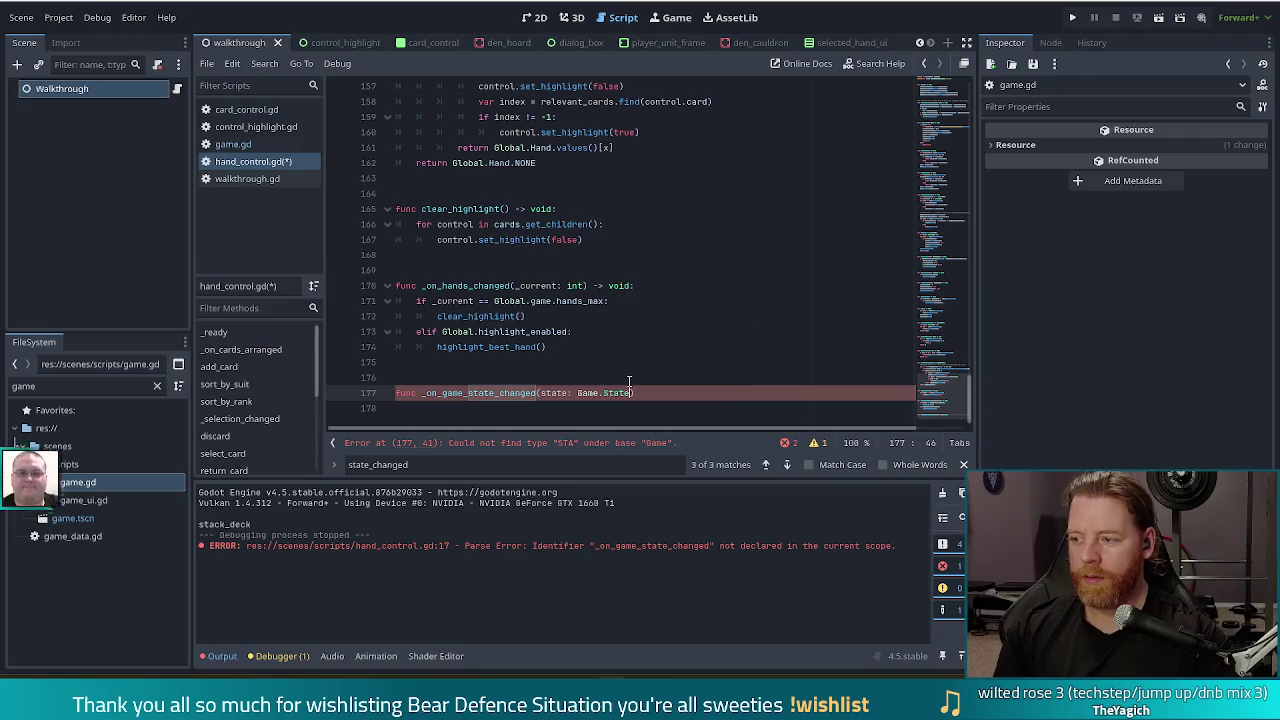
{"action": "type", "text": ")"}
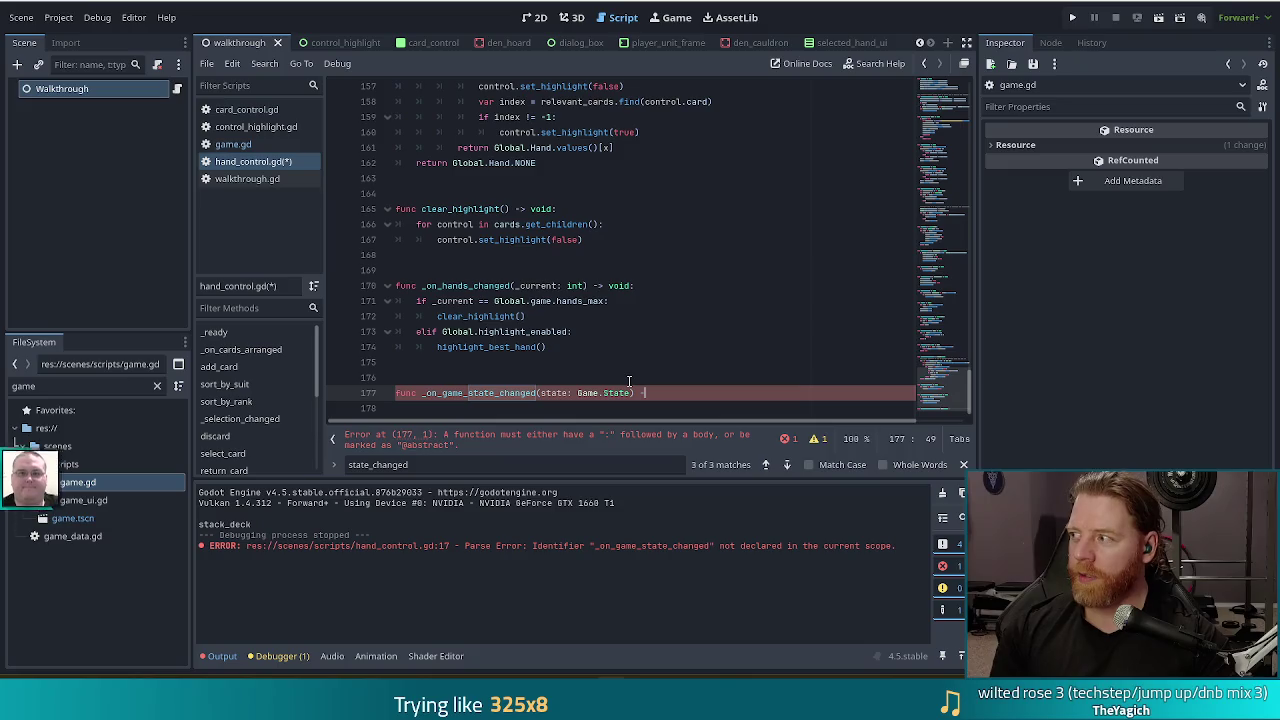
{"action": "type", "text": "void:"}
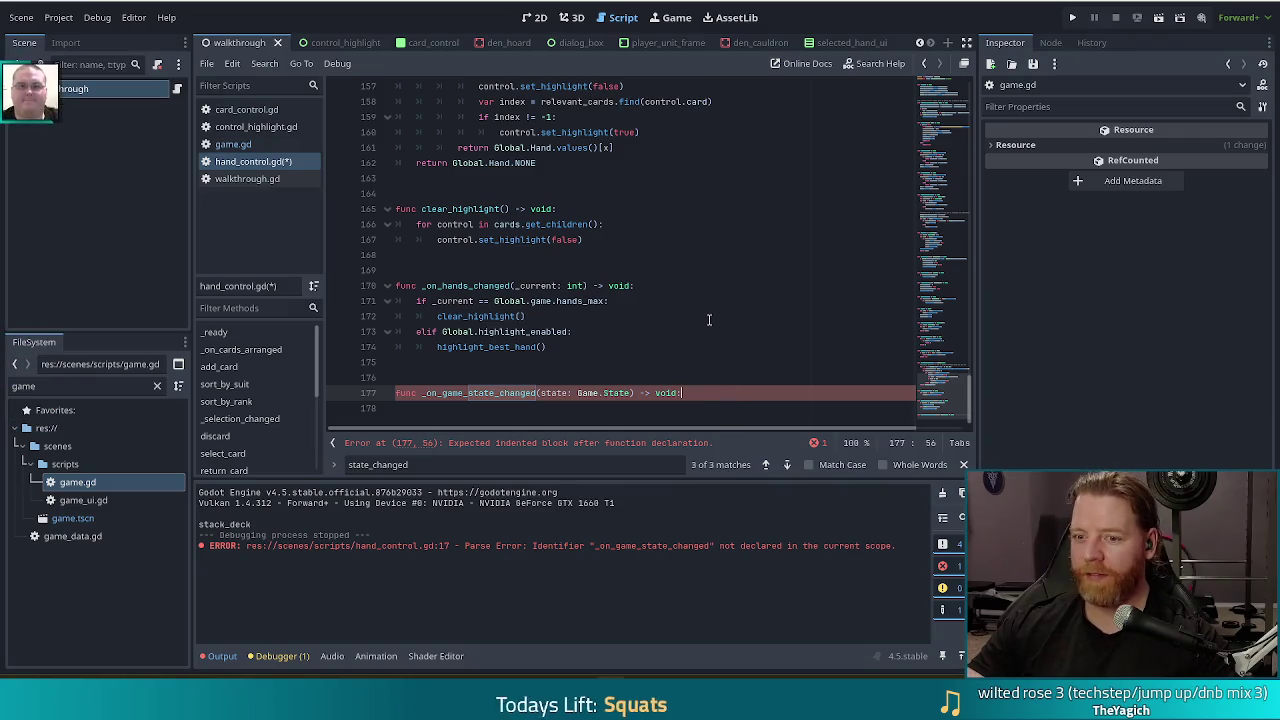
{"action": "key", "text": "Return"}
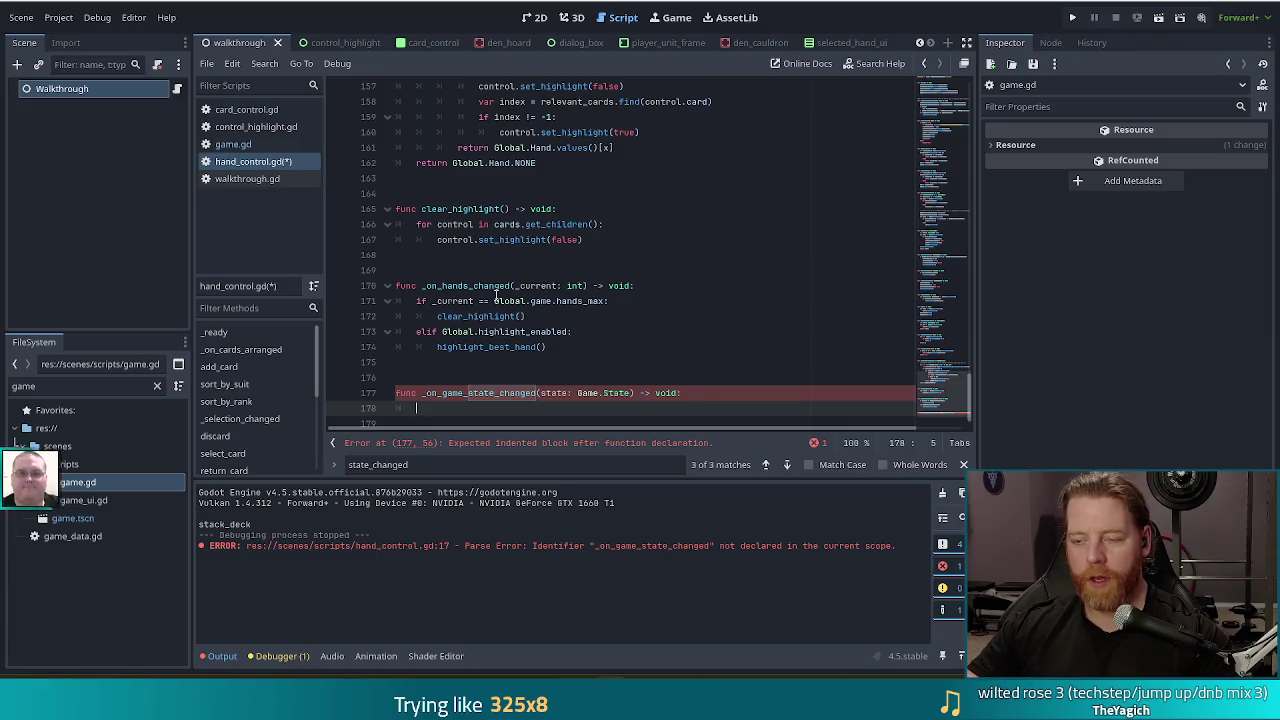
{"action": "scroll", "coordinate": [539, 270], "scroll_direction": "down", "scroll_amount": 1}
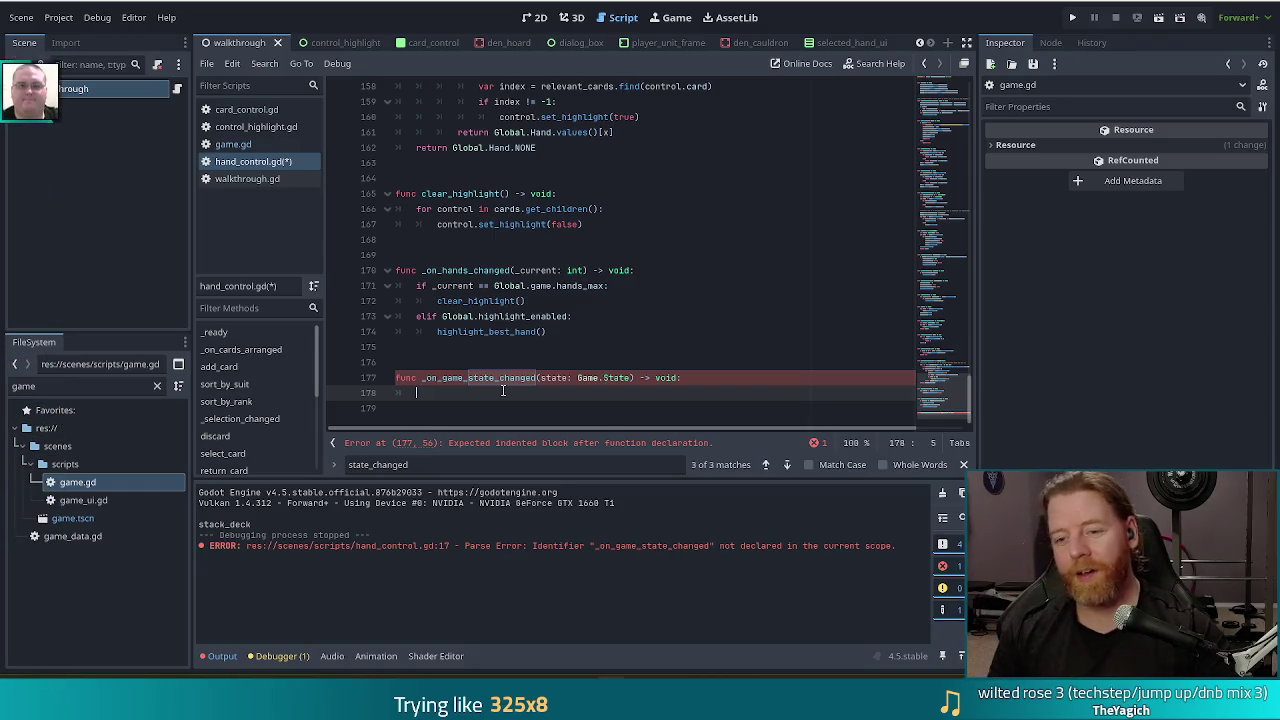
{"action": "type", "text": "if state"}
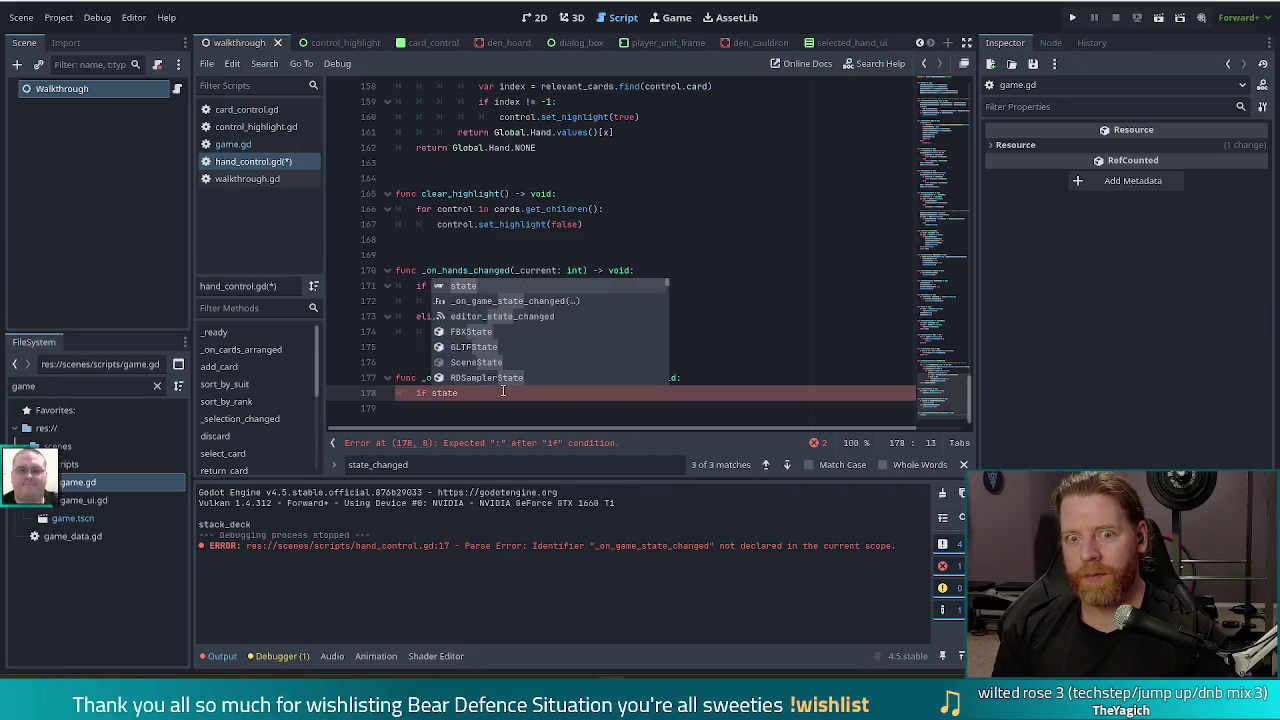
{"action": "type", "text": " != "}
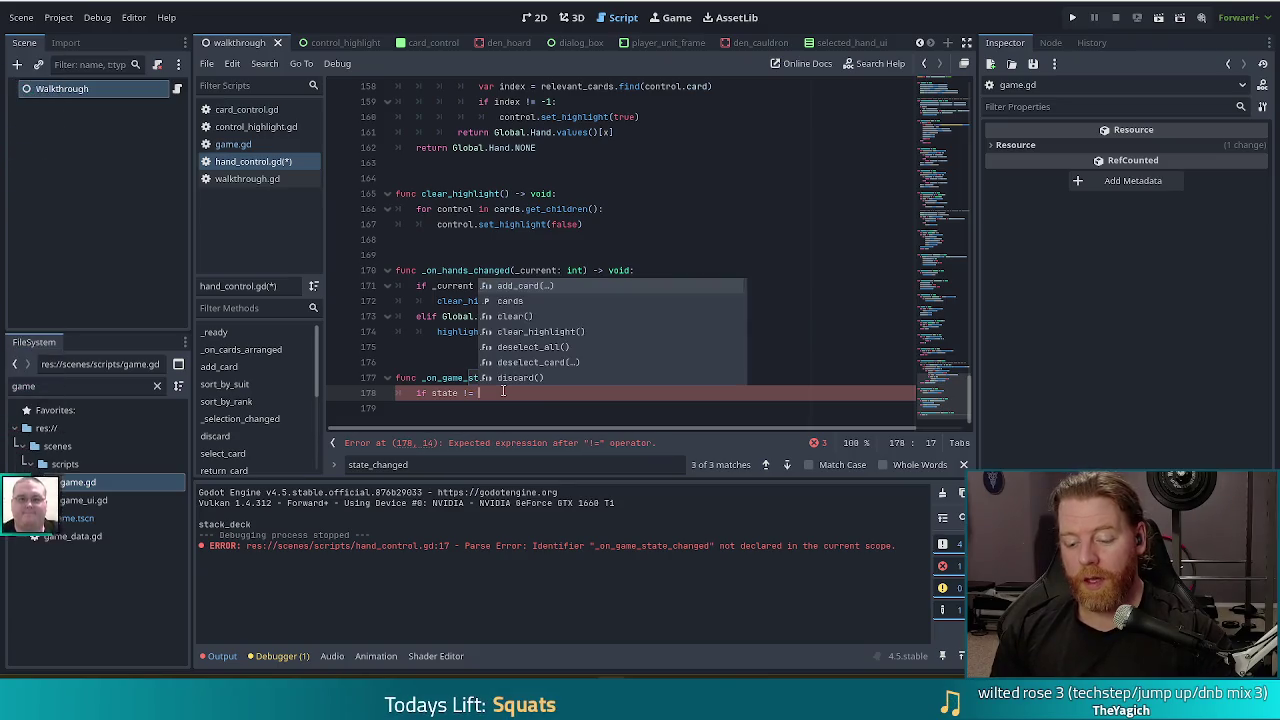
{"action": "type", "text": "G"}
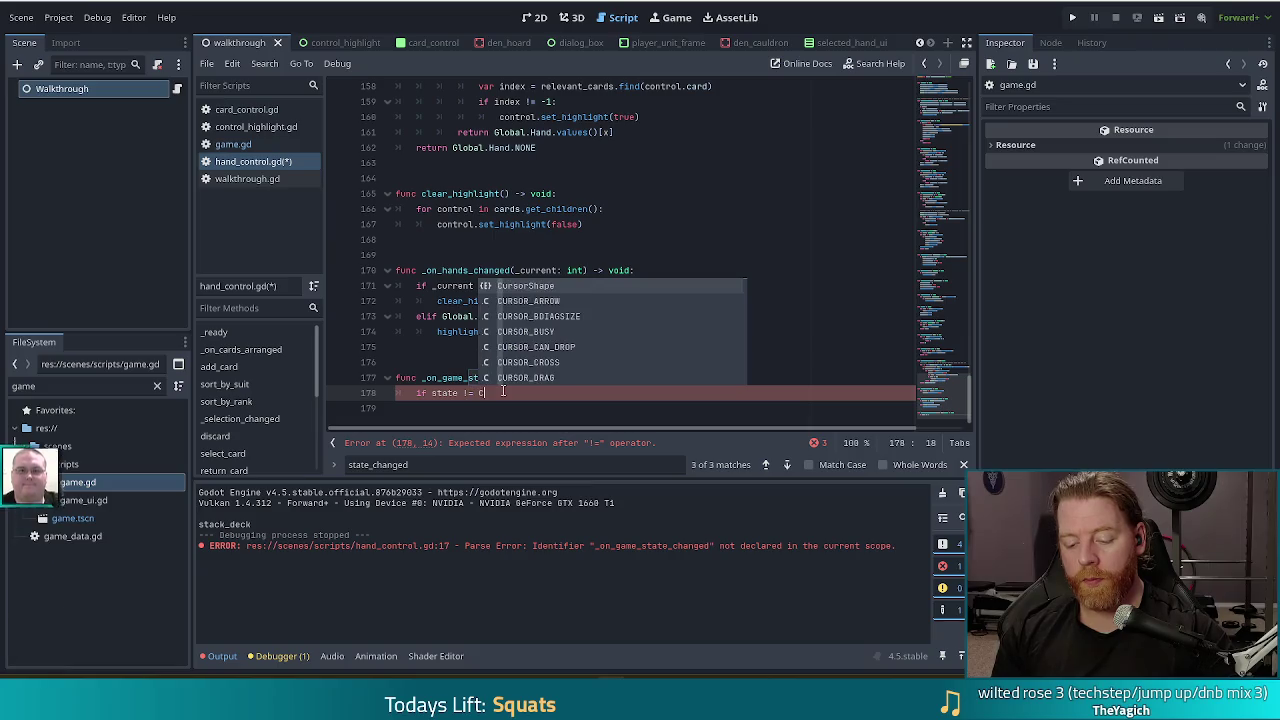
{"action": "type", "text": "ameState.ca"}
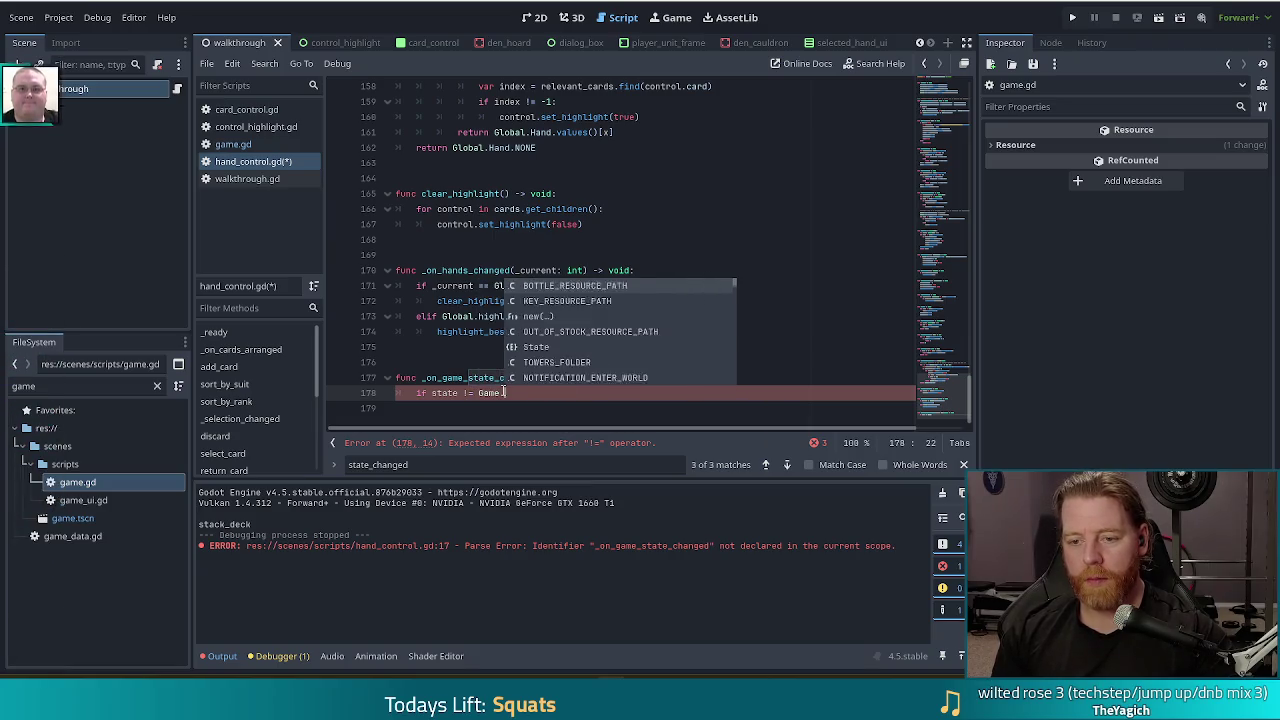
Finish line 178 as 'if state != Game.State.CAVE:' and open a new line below
{"action": "key", "text": "Return"}
{"action": "type", "text": ":"}
{"action": "key", "text": "Return"}
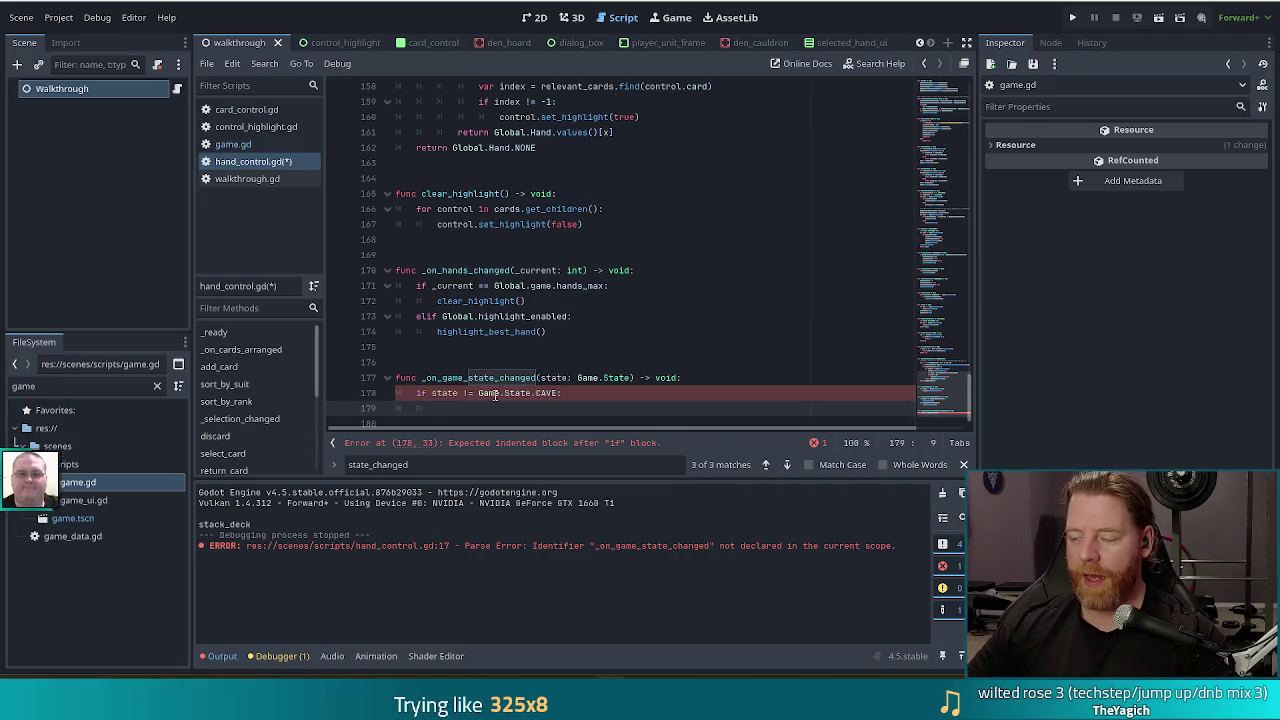
{"action": "scroll", "coordinate": [565, 316], "scroll_direction": "down", "scroll_amount": 1}
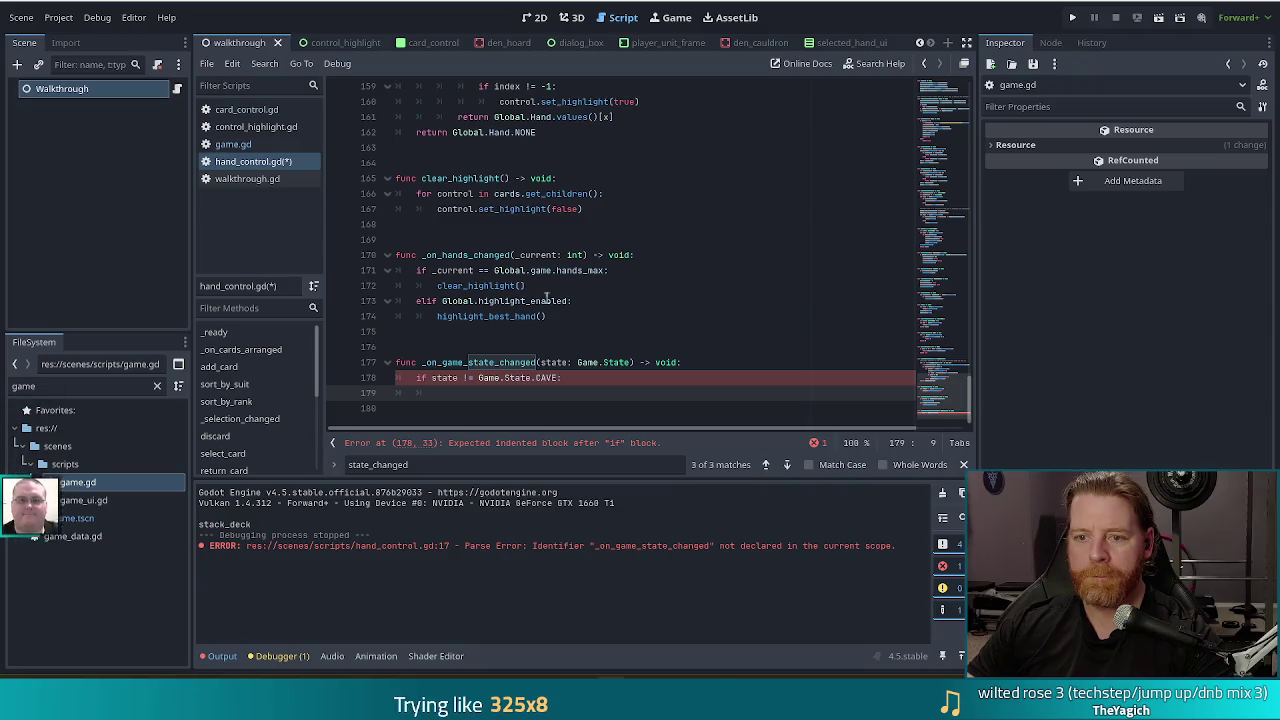
{"action": "left_click_drag", "start_coordinate": [600, 316], "coordinate": [608, 289]}
Paste the Global.highlight_enabled lines from _on_hands_changed below the CAVE check and indent them
{"action": "key", "text": "ctrl+c"}
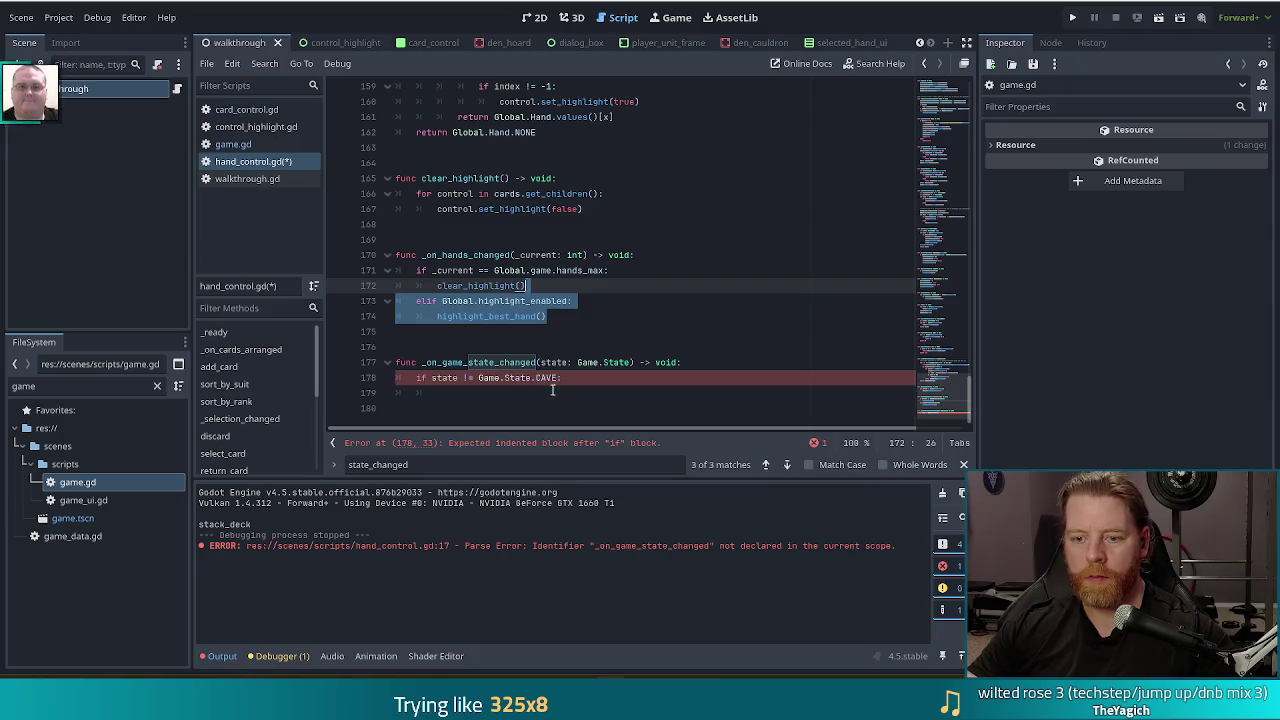
{"action": "left_click", "coordinate": [578, 379]}
{"action": "key", "text": "ctrl+v"}
{"action": "left_click", "coordinate": [449, 394]}
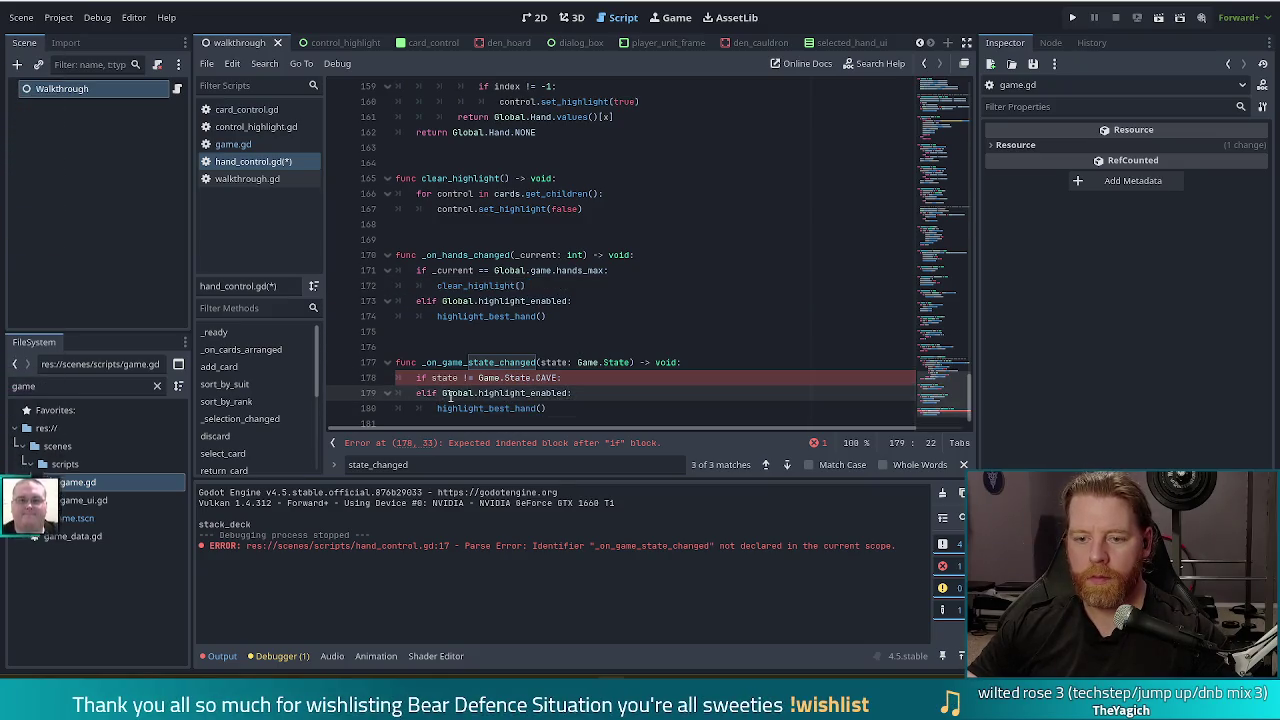
{"action": "key", "text": "BackSpace"}
{"action": "key", "text": "BackSpace"}
{"action": "key", "text": "BackSpace"}
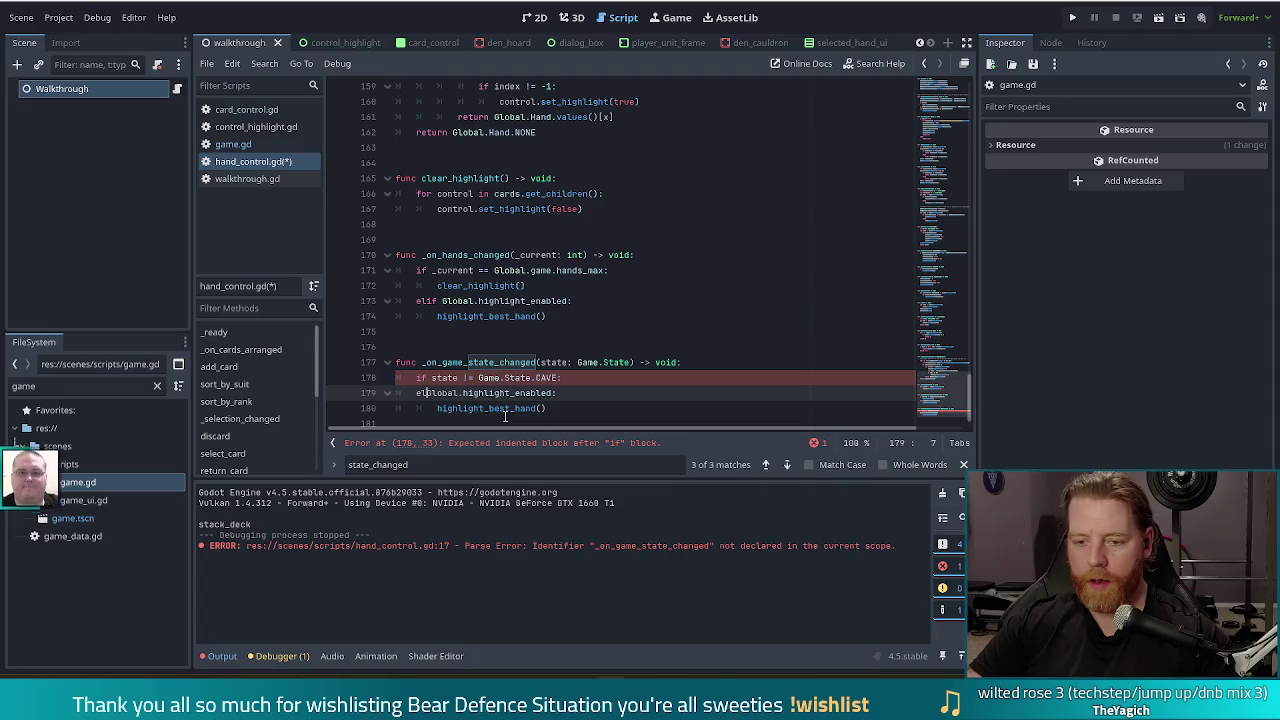
{"action": "key", "text": "Tab"}
{"action": "key", "text": "Tab"}
Indent highlight_best_hand() deeper, change elif to if, and save hand_control.gd
{"action": "key", "text": "Down"}
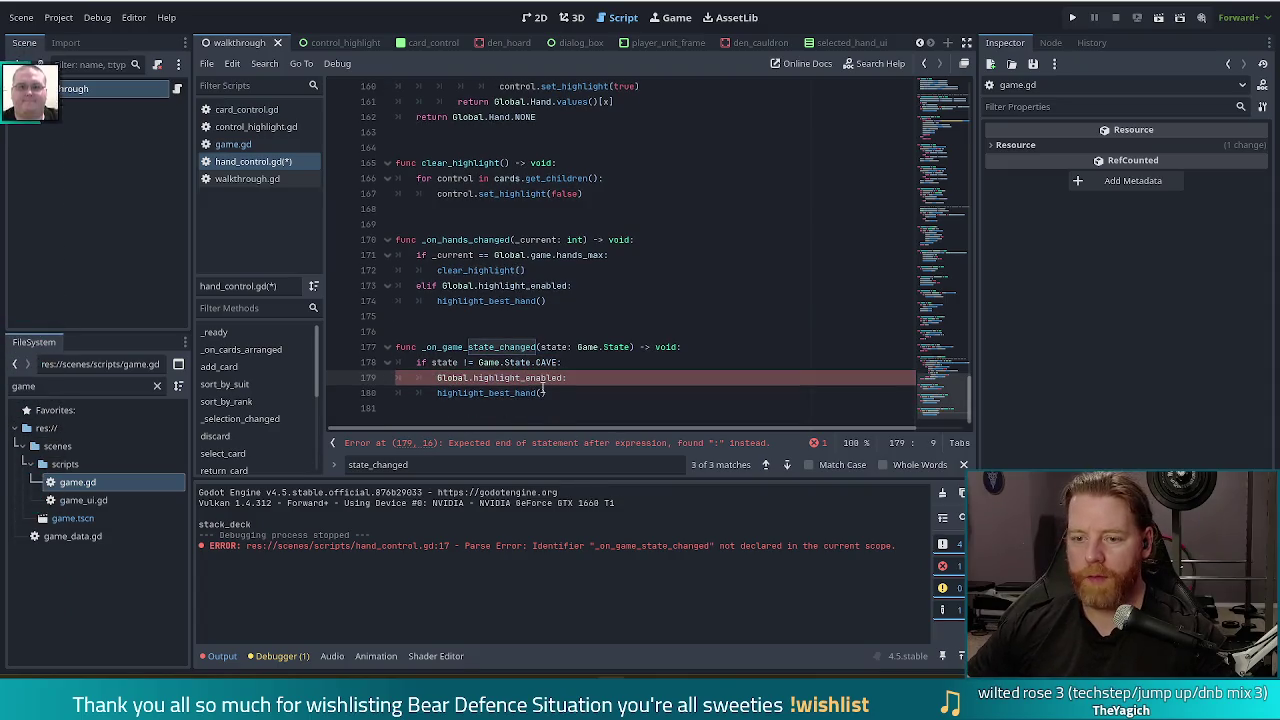
{"action": "key", "text": "Tab"}
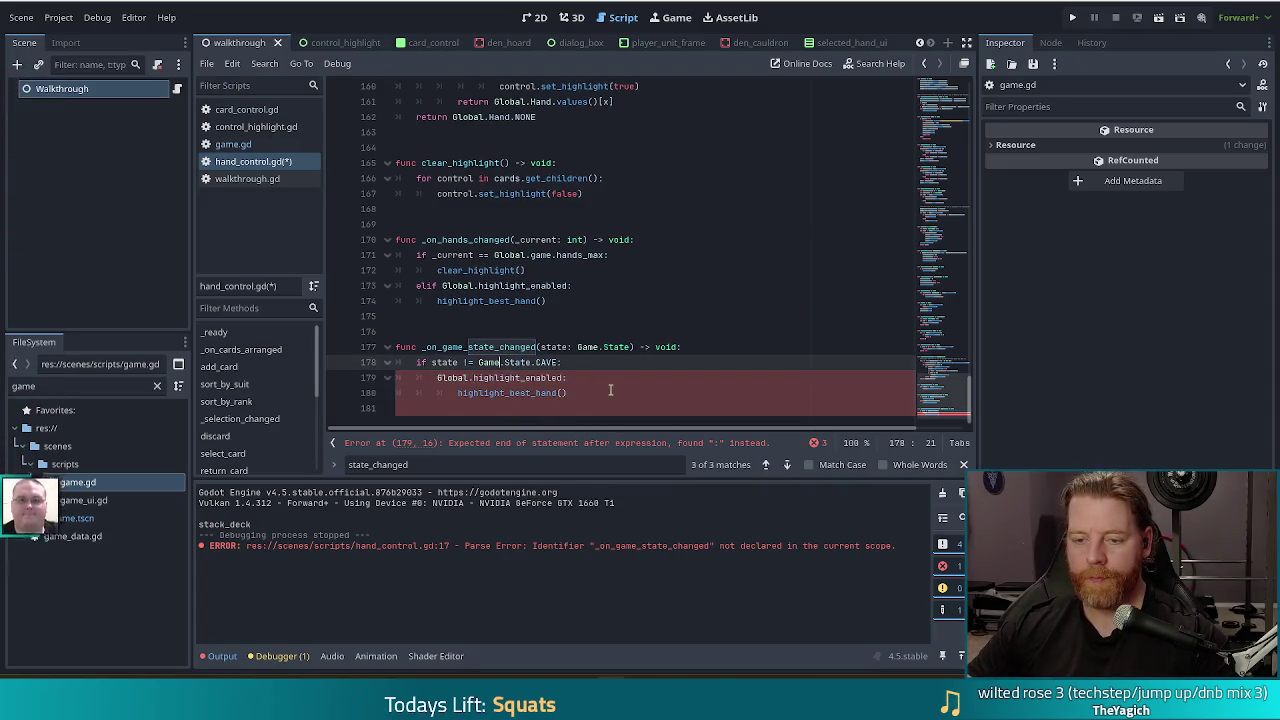
{"action": "left_click", "coordinate": [437, 378]}
{"action": "type", "text": "if"}
{"action": "key", "text": "ctrl+s"}
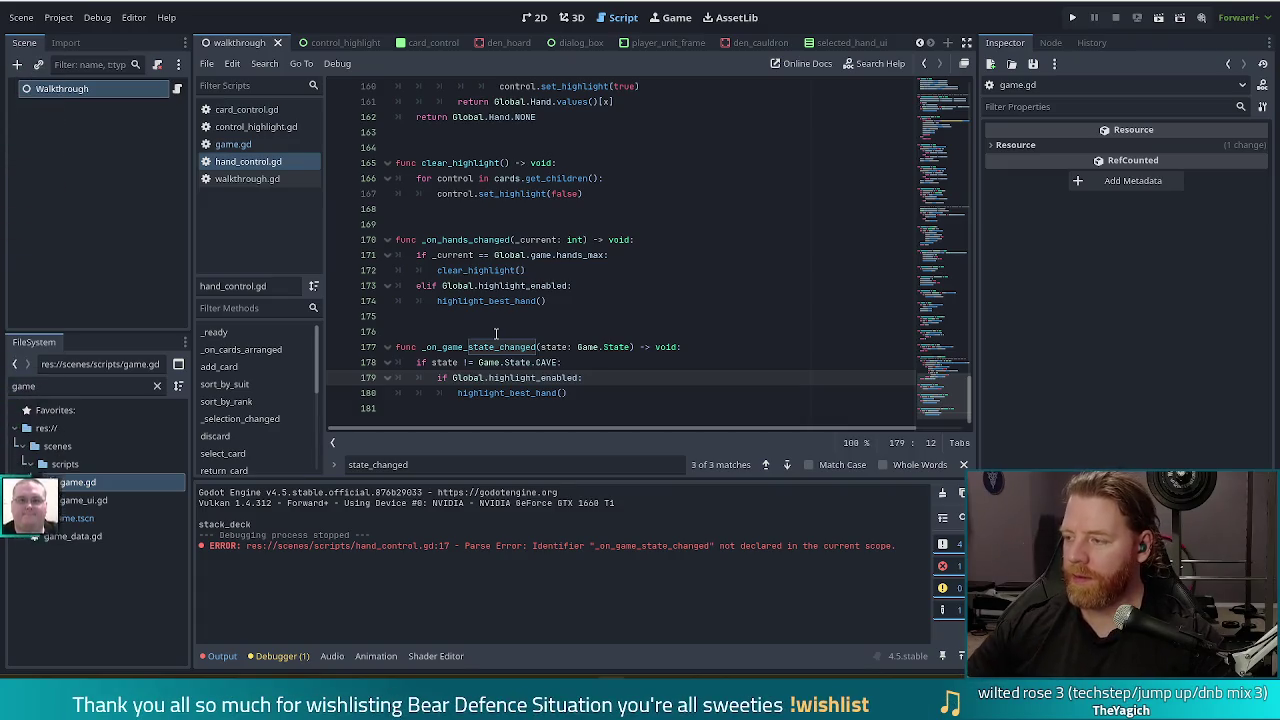
Check the new handler's lines 178–180 in the editor
{"action": "left_click", "coordinate": [598, 364]}
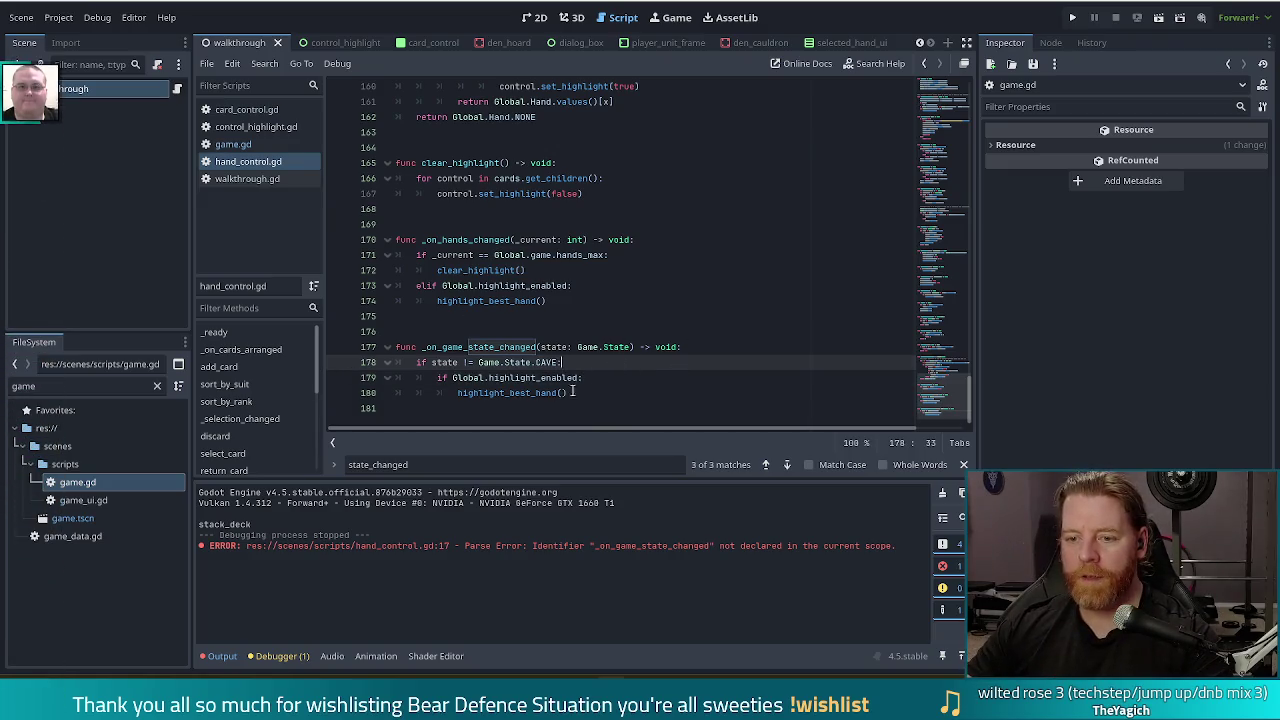
{"action": "left_click_drag", "start_coordinate": [570, 392], "coordinate": [563, 362]}
{"action": "left_click", "coordinate": [608, 379]}
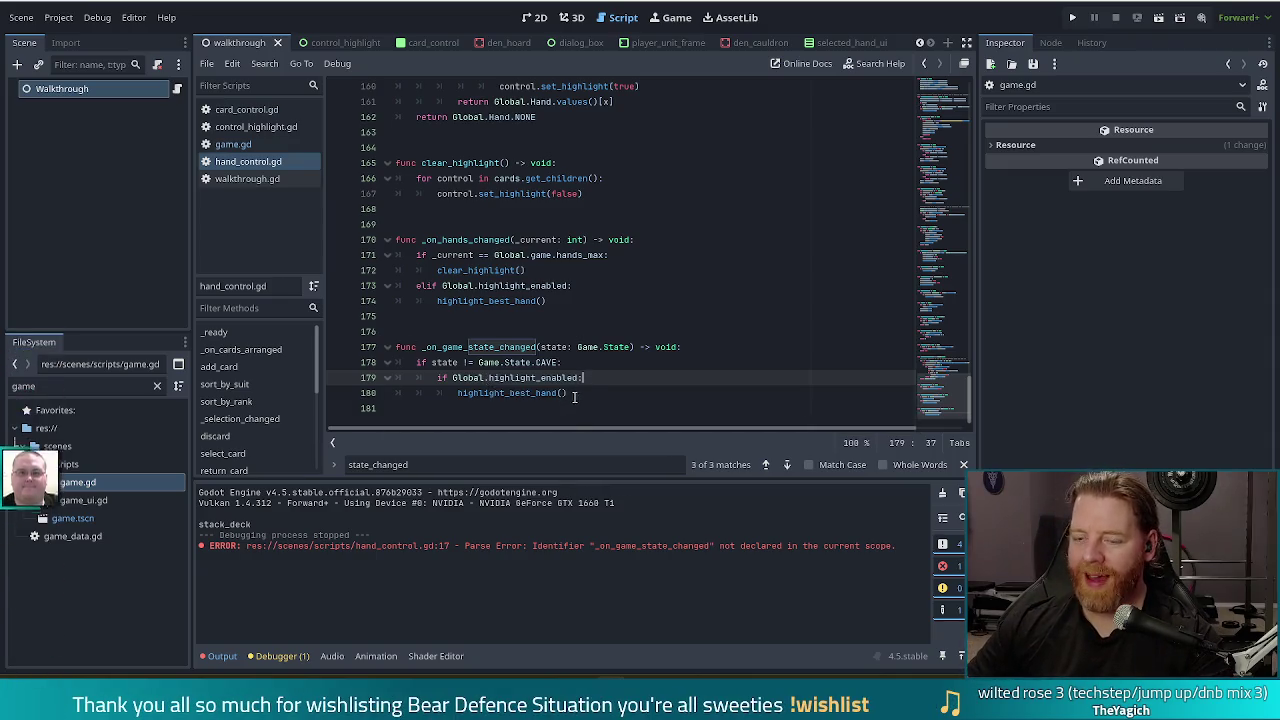
{"action": "left_click", "coordinate": [576, 393]}
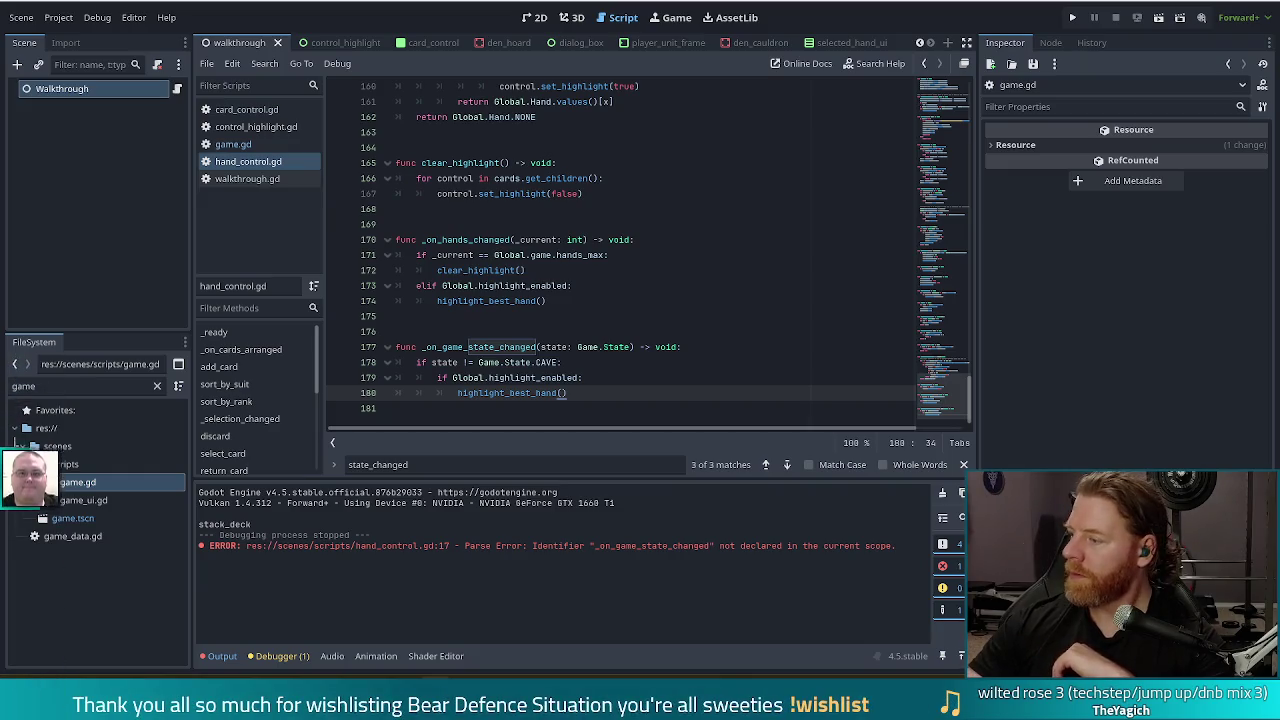
Run the project with F5 and move the Bear Defence Situation window up and left
{"action": "left_click", "coordinate": [566, 300]}
{"action": "key", "text": "F5"}
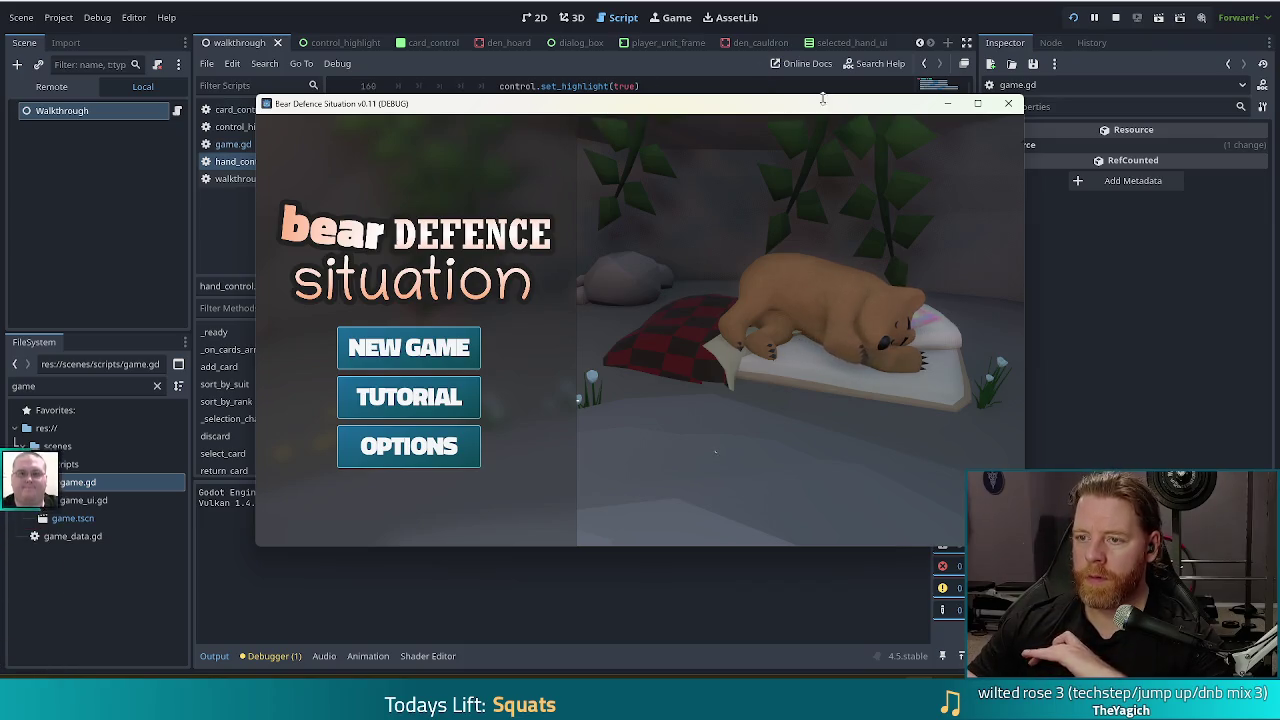
{"action": "left_click_drag", "start_coordinate": [790, 108], "coordinate": [737, 92]}
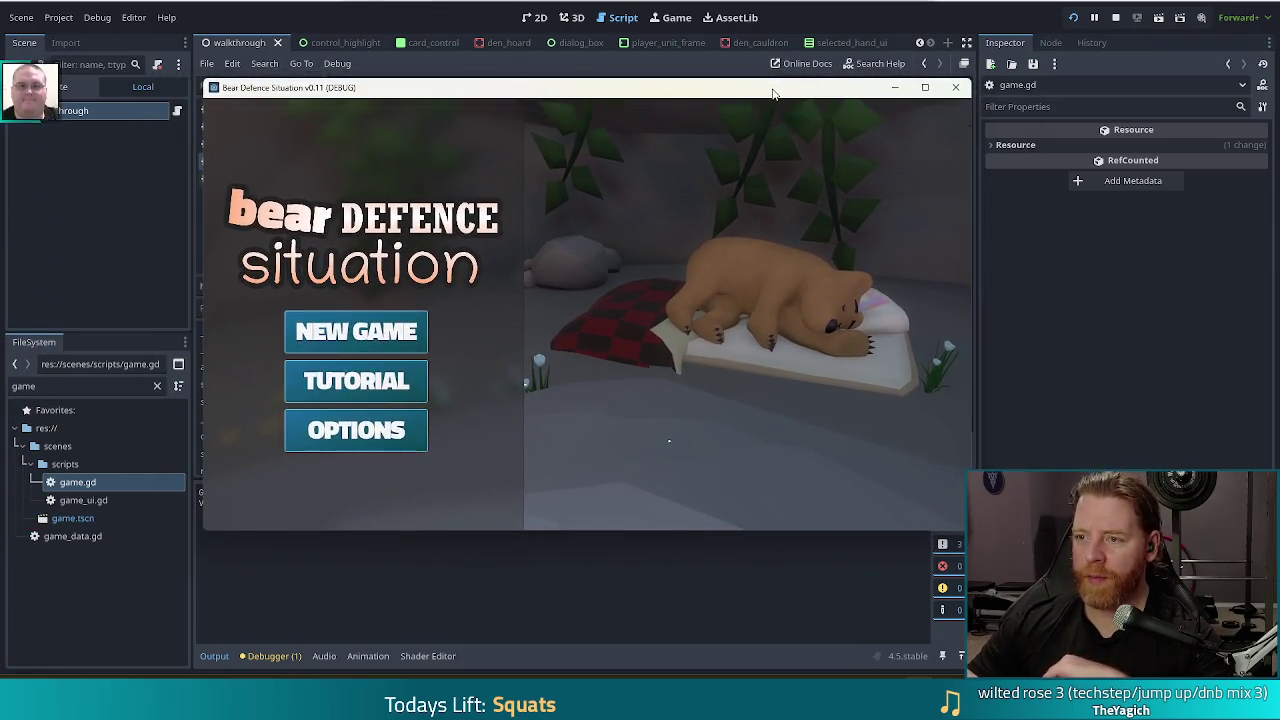
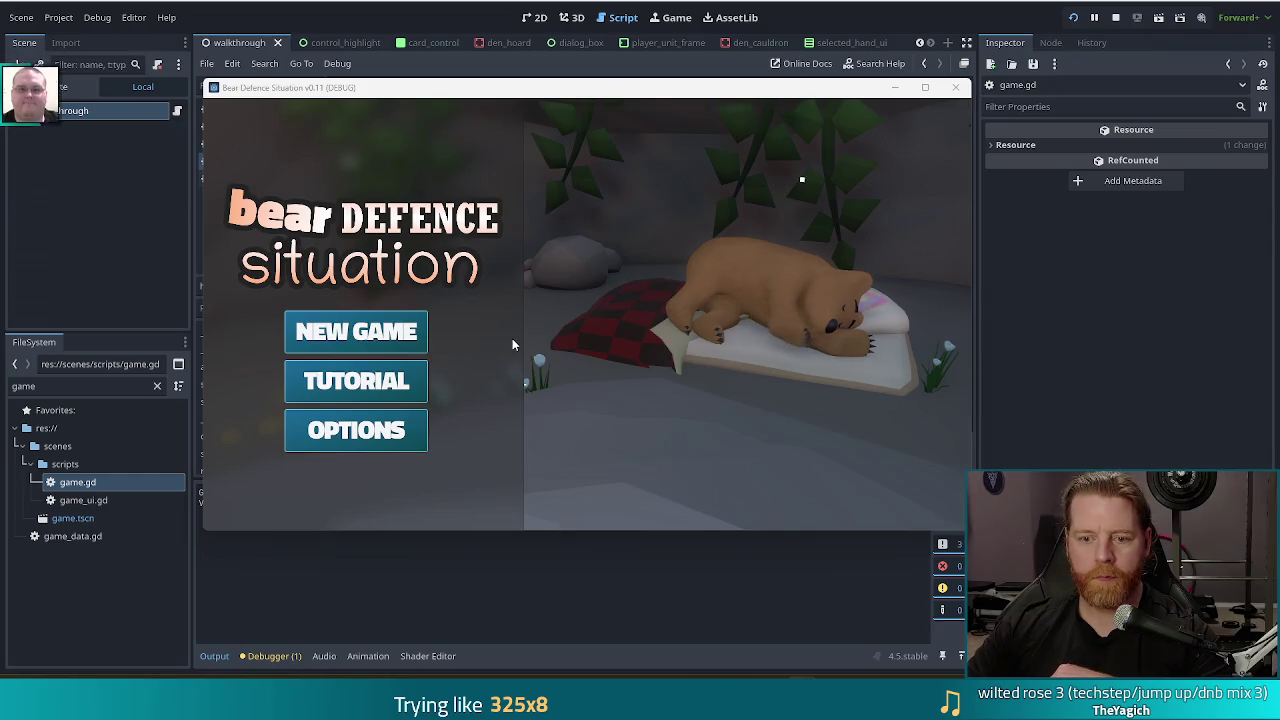
Start a new game in the debug build and open its Settings dialog
{"action": "left_click", "coordinate": [358, 333]}
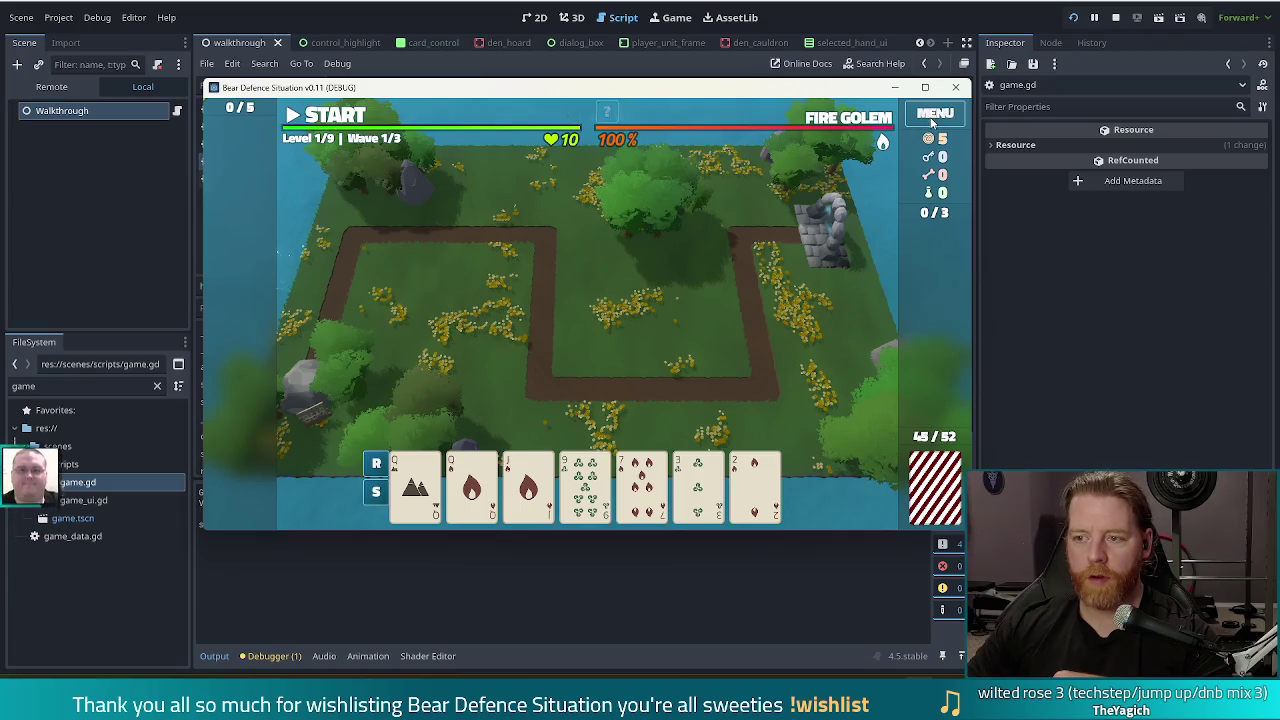
{"action": "left_click", "coordinate": [933, 118]}
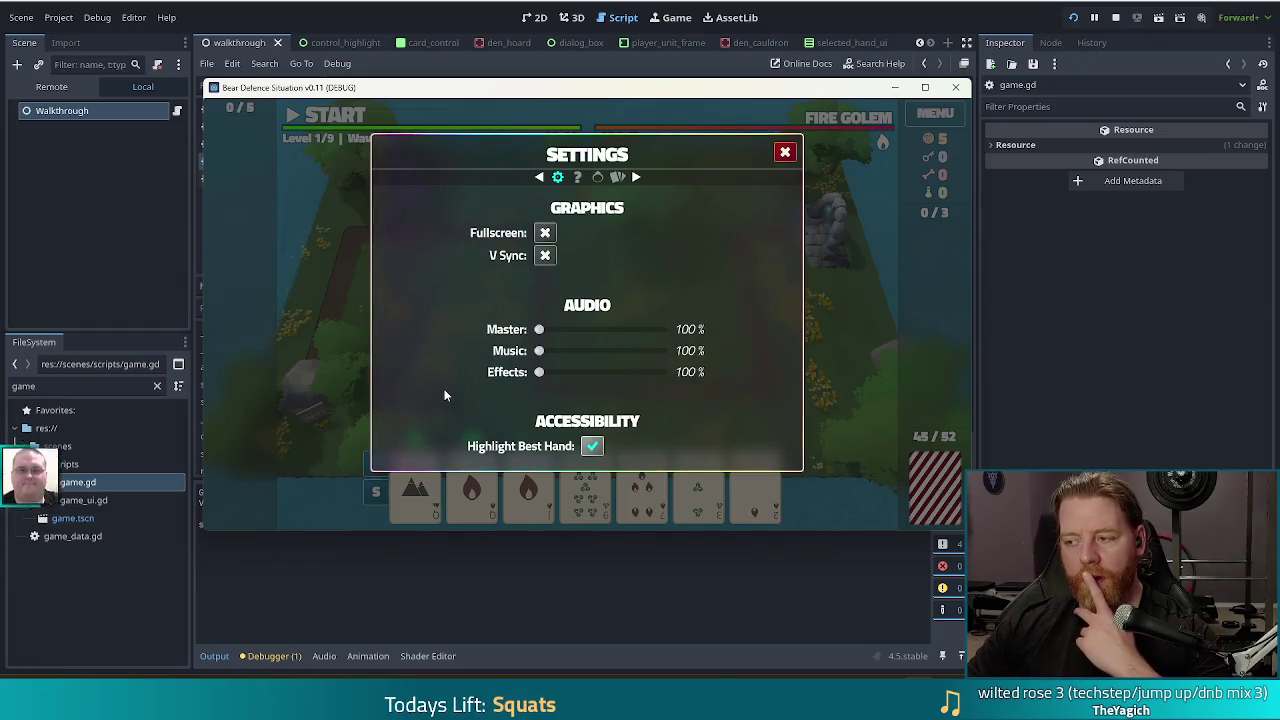
Close Settings and accept the rewards for all three level 1 waves
{"action": "left_click", "coordinate": [785, 153]}
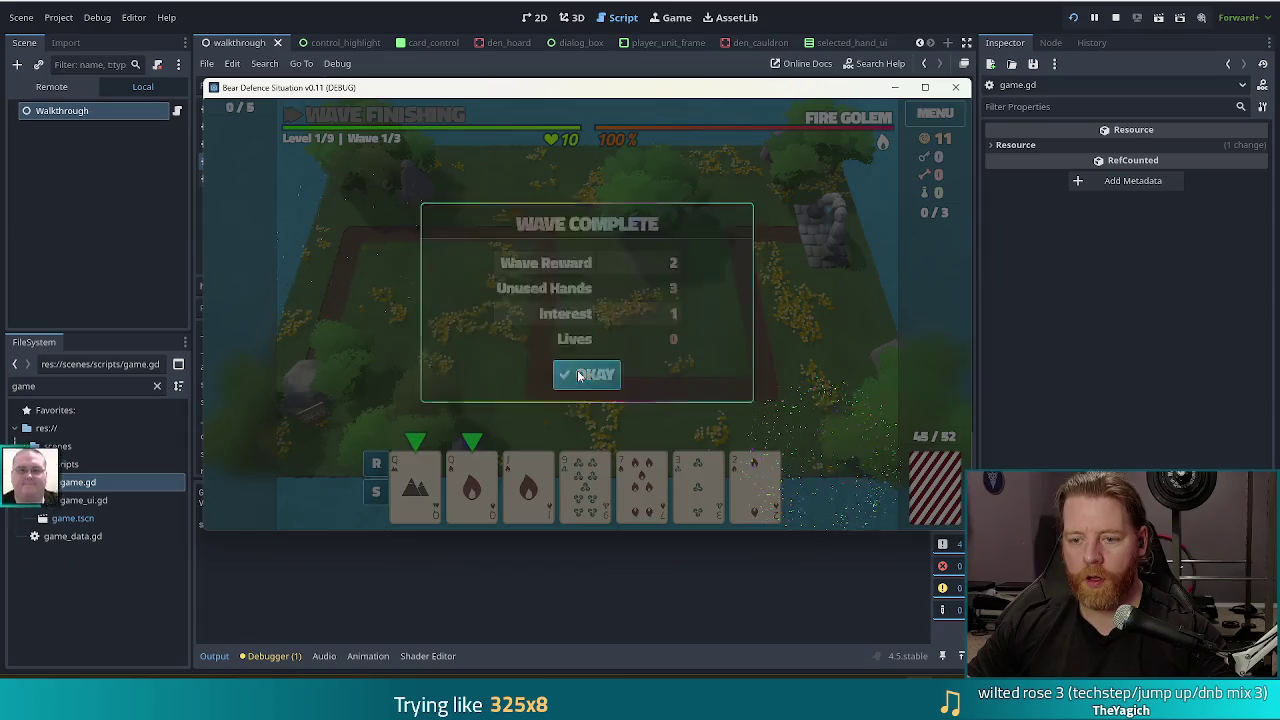
{"action": "left_click", "coordinate": [577, 375]}
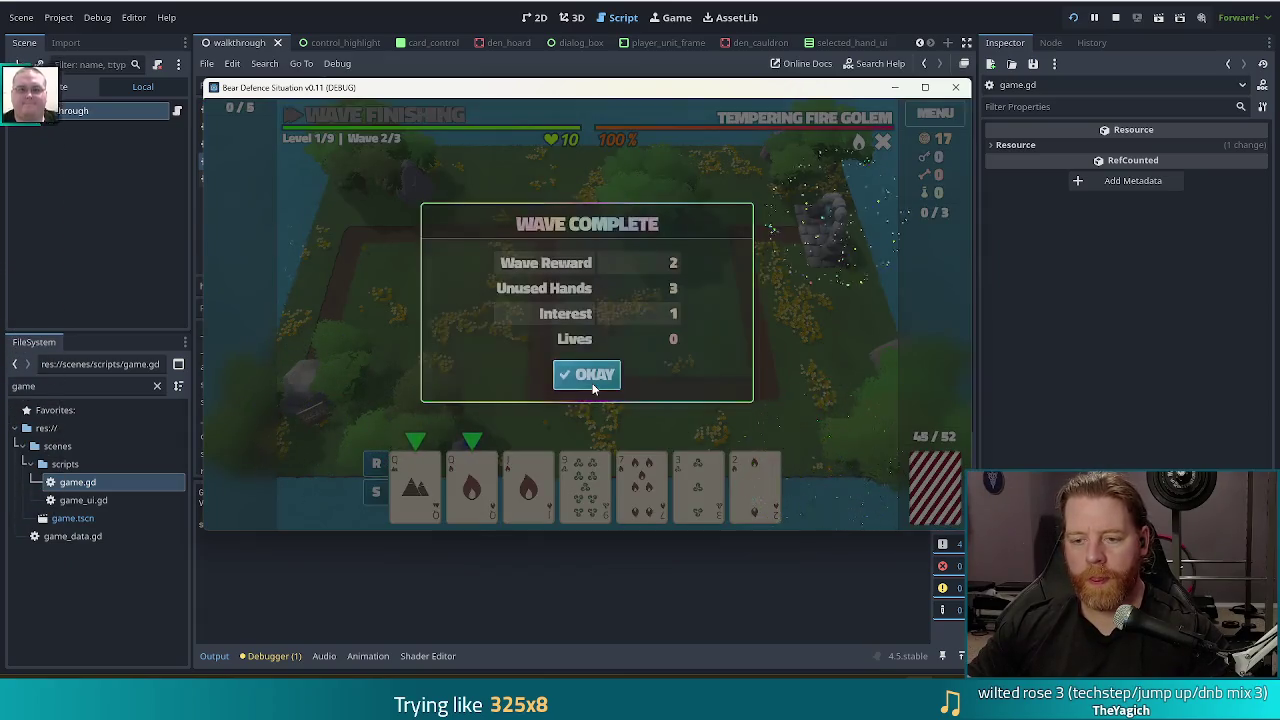
{"action": "left_click", "coordinate": [592, 383]}
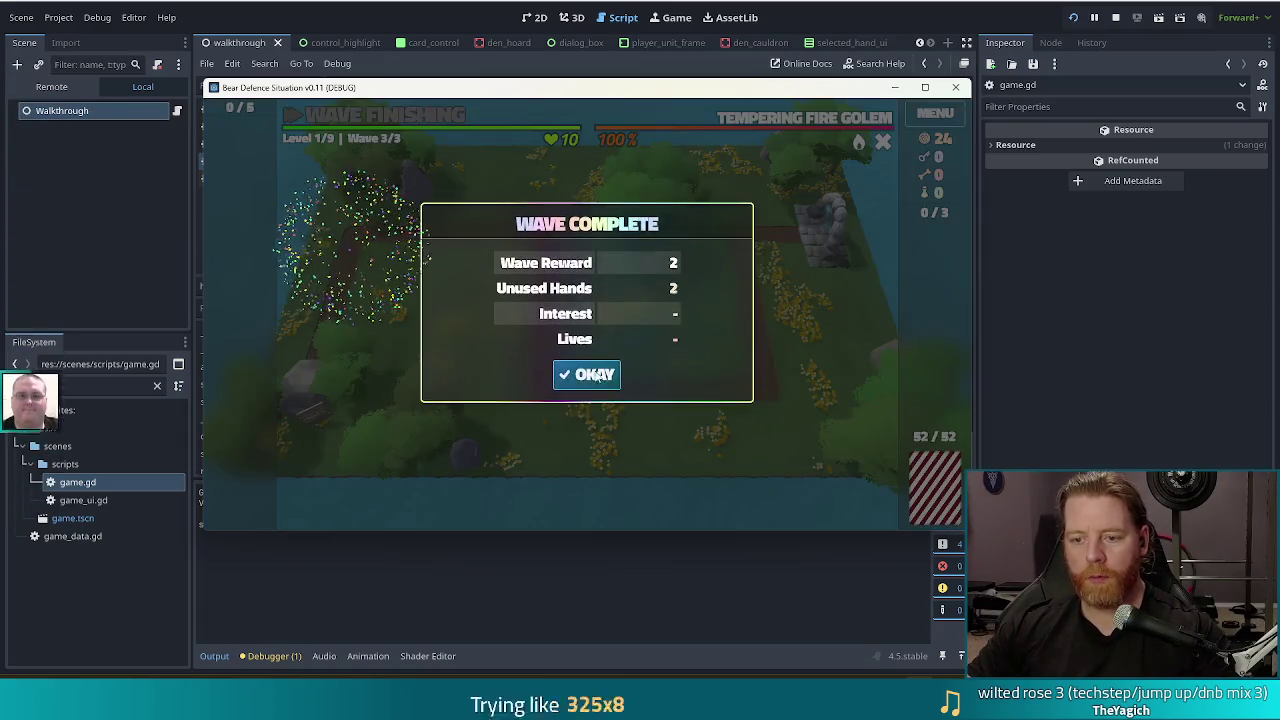
{"action": "left_click", "coordinate": [583, 377]}
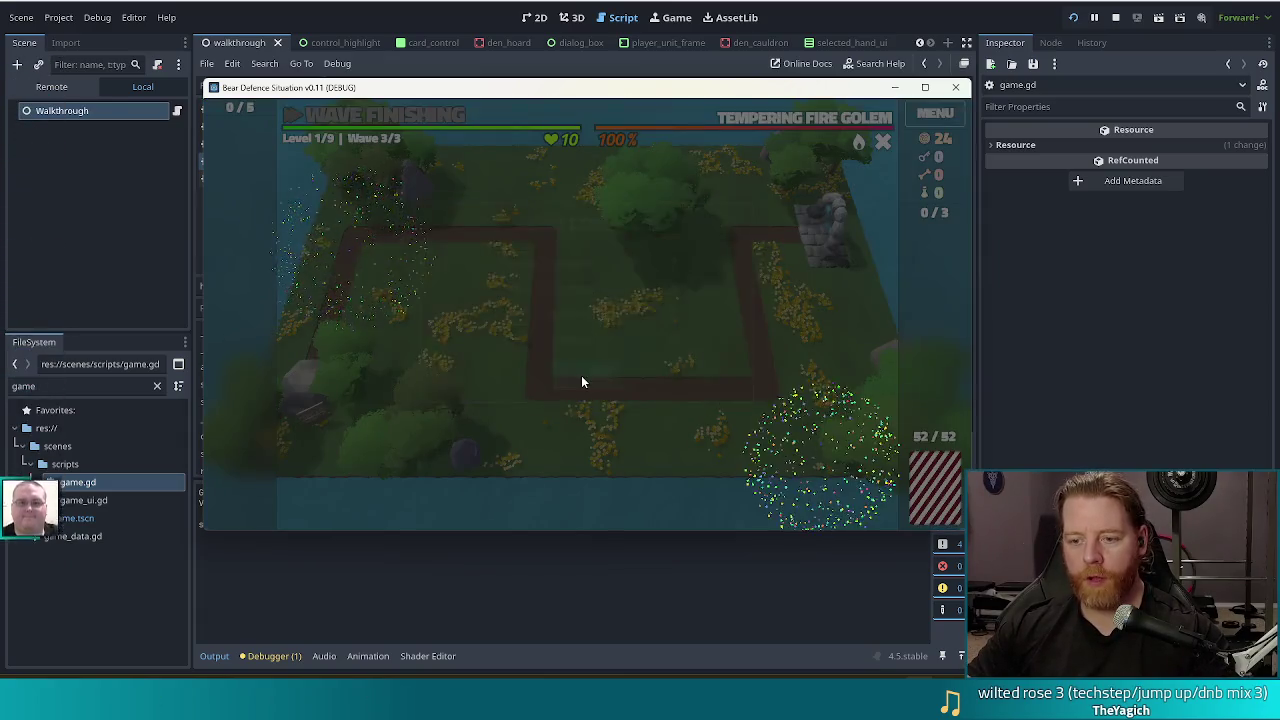
Upgrade the Ballista tower to level 2 and continue to the Cauldron station
{"action": "left_click", "coordinate": [563, 428]}
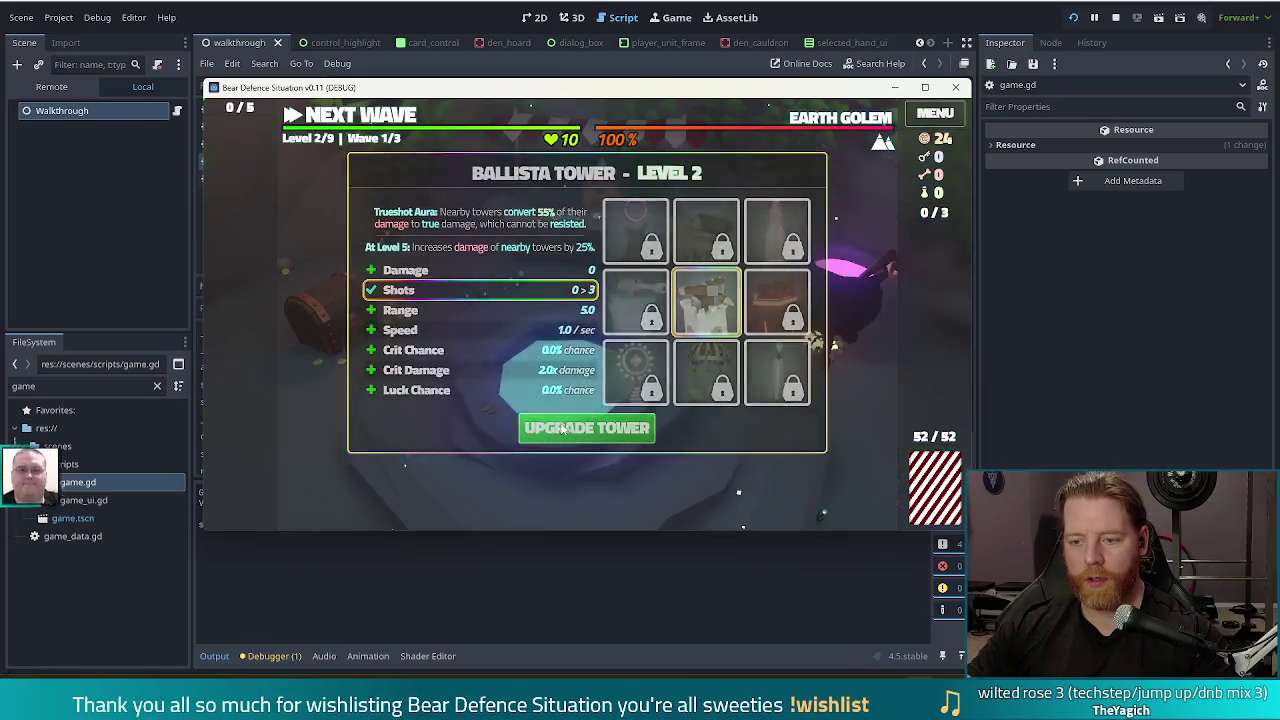
{"action": "left_click", "coordinate": [563, 428]}
{"action": "left_click", "coordinate": [812, 338]}
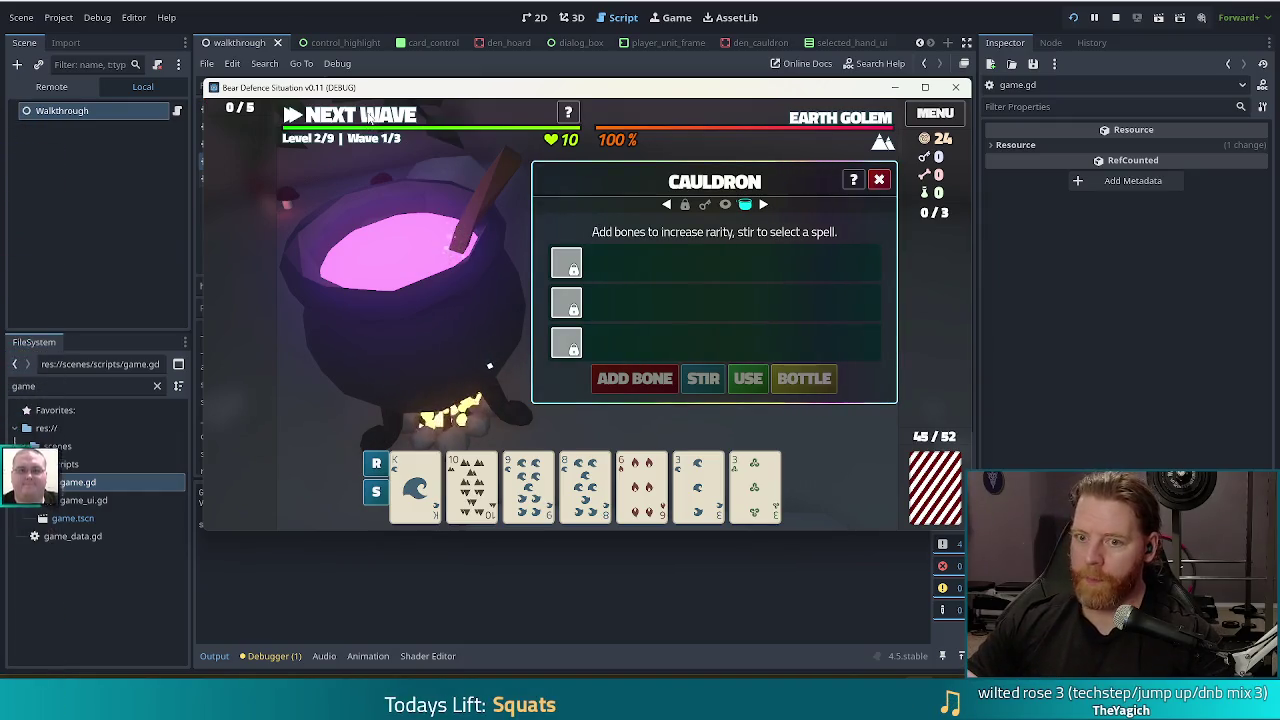
Close the Cauldron panel, then stop the running debug game
{"action": "left_click", "coordinate": [368, 116]}
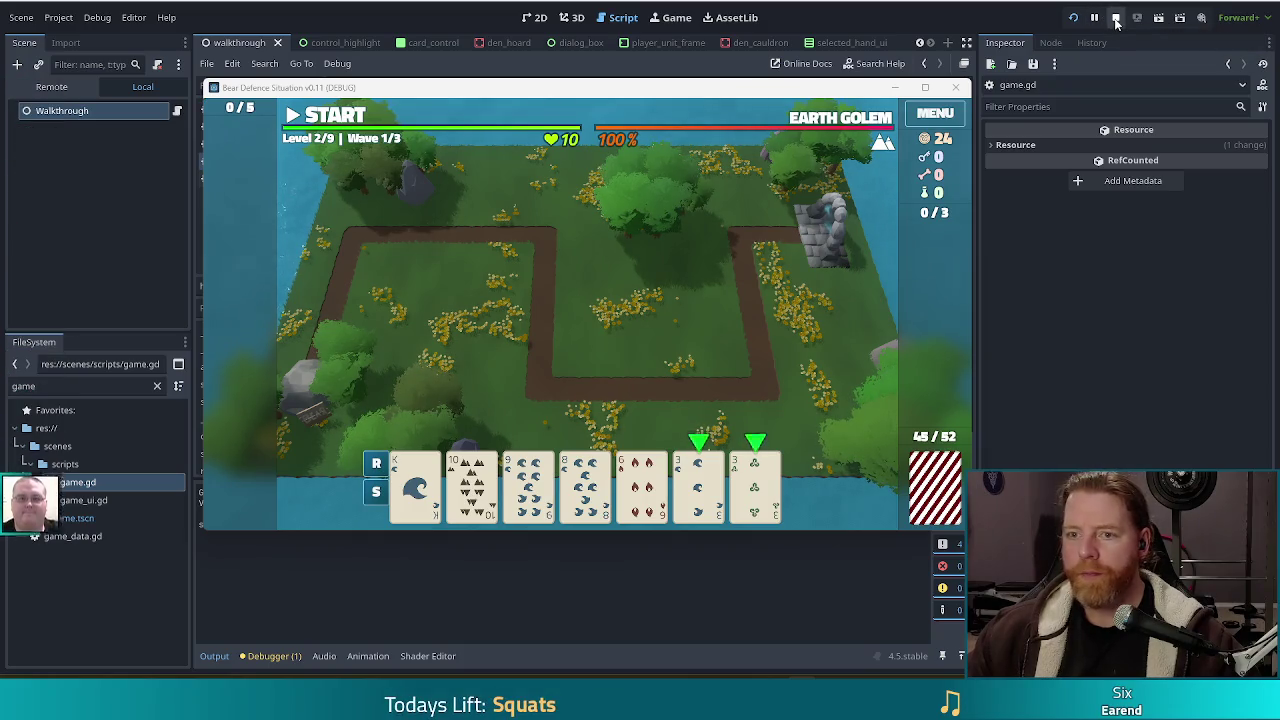
{"action": "left_click", "coordinate": [1116, 20]}
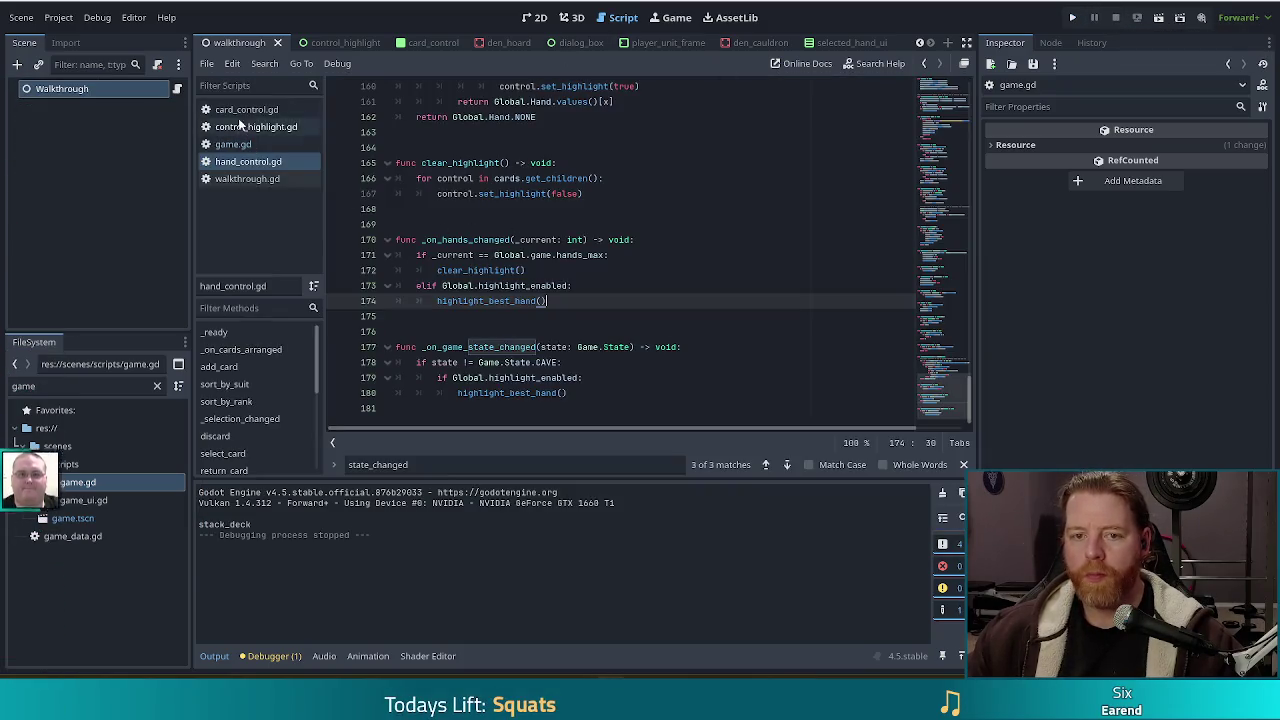
Open walkthrough.gd and place the caret after the _run_hoard_tutorial call in _run_station_tutorials
{"action": "left_click", "coordinate": [235, 178]}
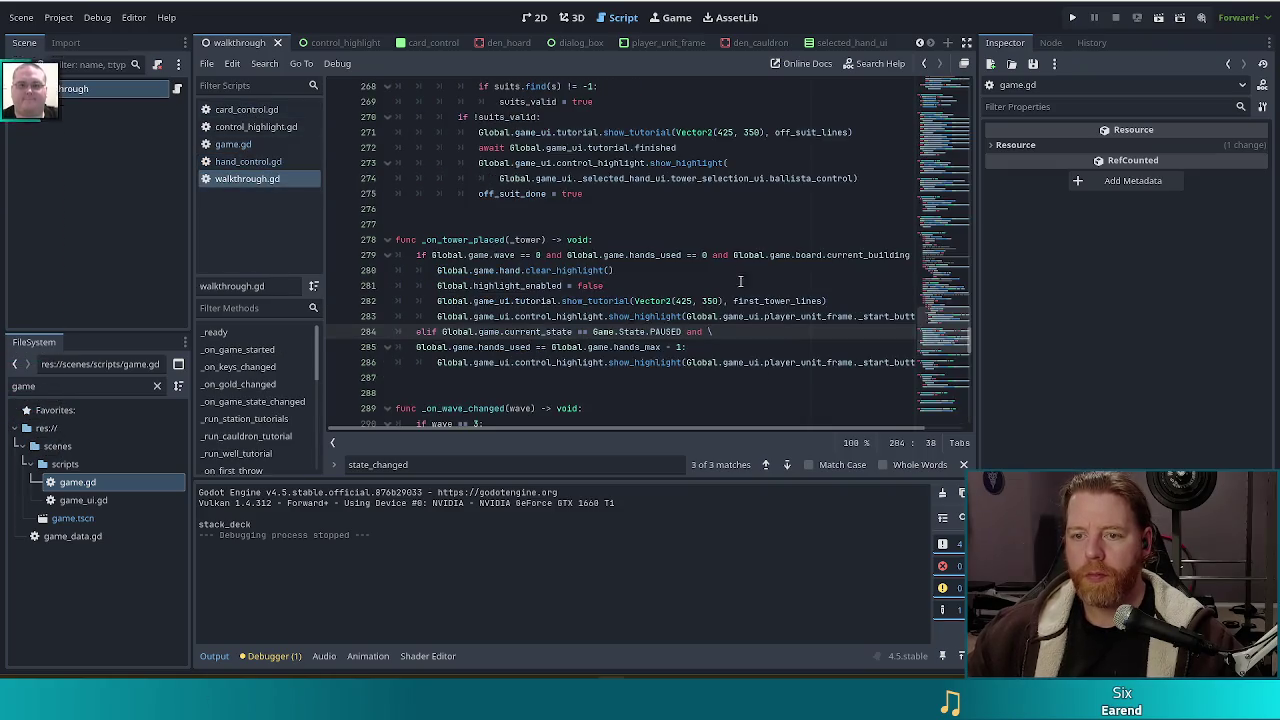
{"action": "scroll", "coordinate": [700, 300], "scroll_direction": "up", "scroll_amount": 2}
{"action": "left_click", "coordinate": [676, 224]}
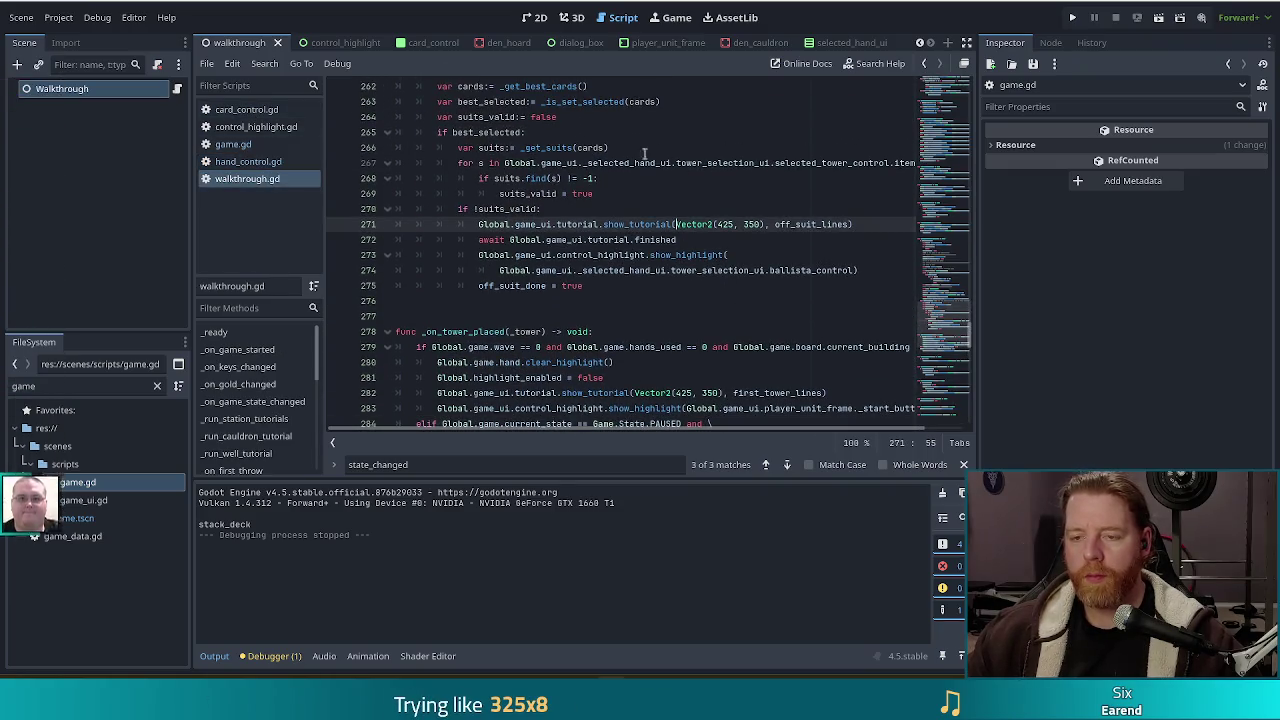
{"action": "scroll", "coordinate": [620, 180], "scroll_direction": "up", "scroll_amount": 1}
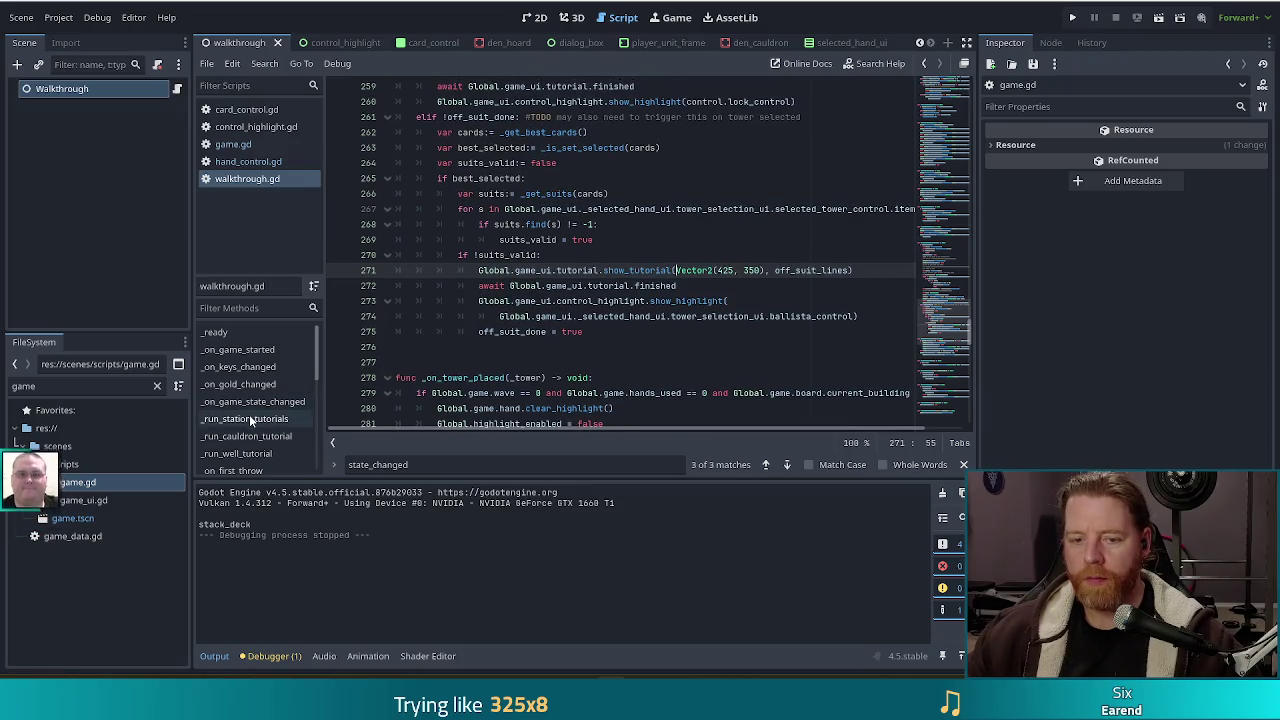
{"action": "left_click", "coordinate": [248, 419]}
{"action": "left_click", "coordinate": [569, 346]}
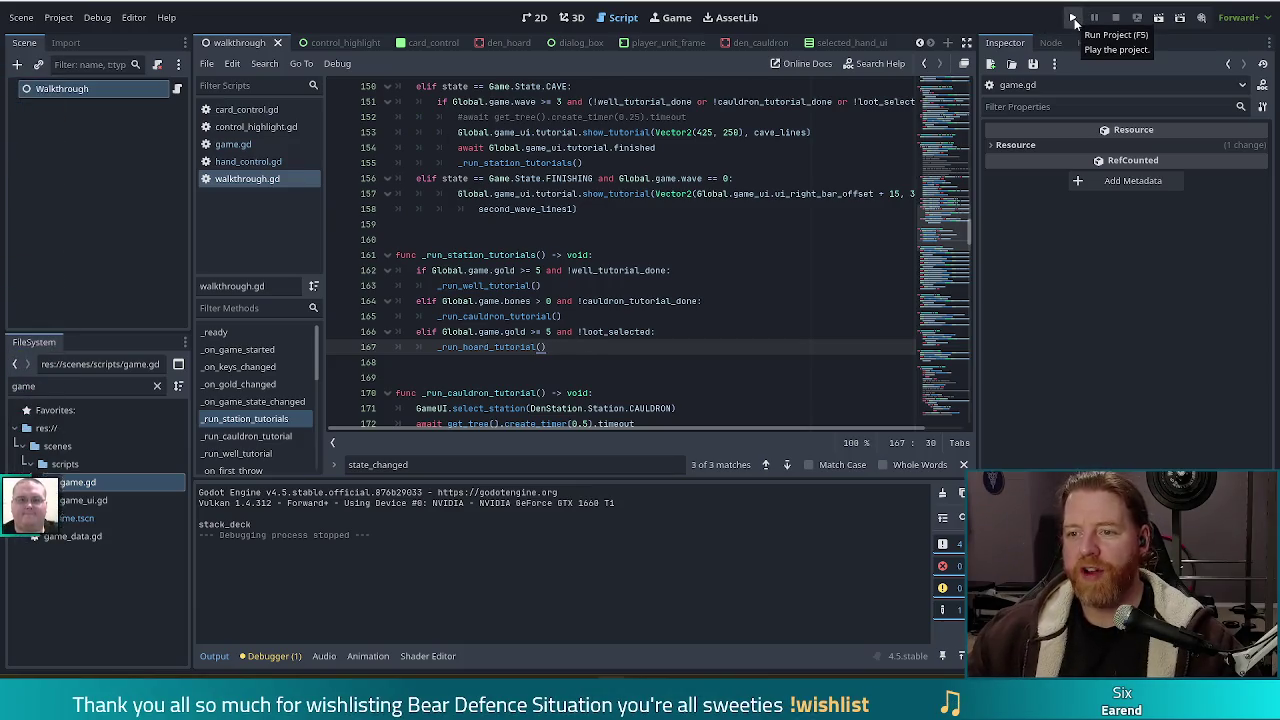
Run the project and shift the game window left over the editor
{"action": "left_click", "coordinate": [1073, 20]}
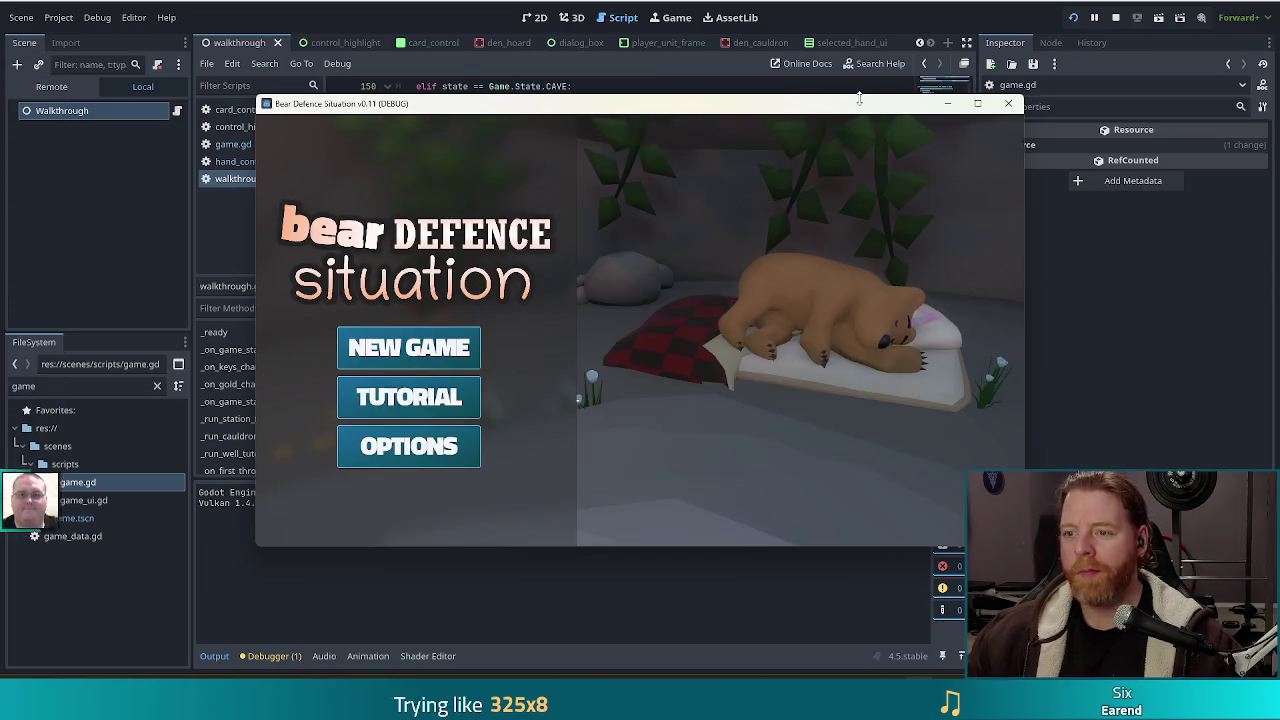
{"action": "left_click_drag", "start_coordinate": [874, 107], "coordinate": [824, 85]}
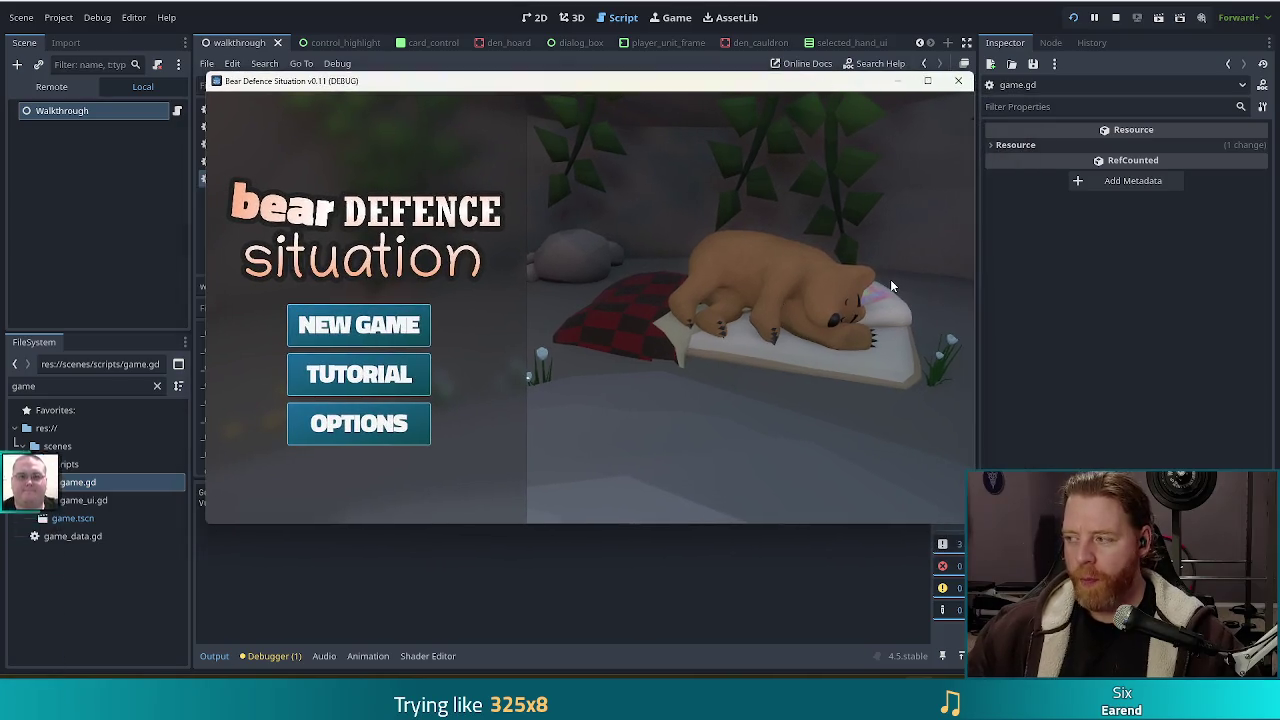
{"action": "left_click_drag", "start_coordinate": [744, 88], "coordinate": [725, 89]}
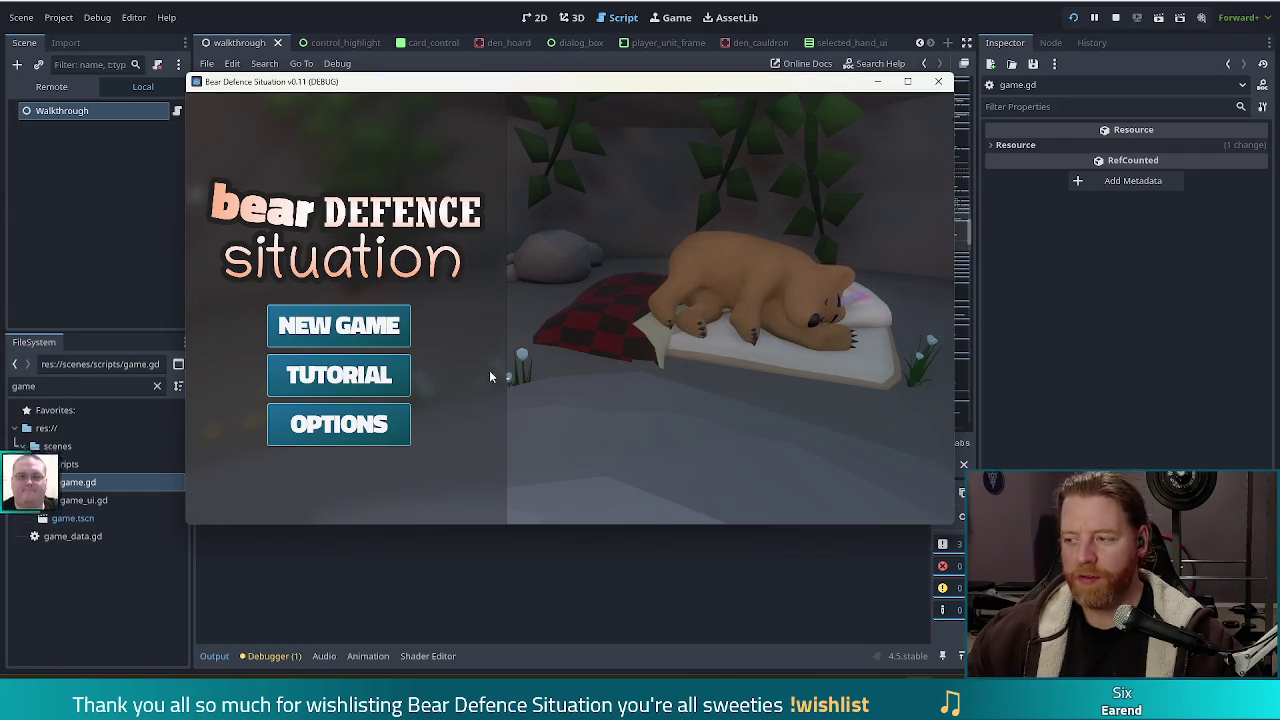
Start a new game from the main menu
{"action": "left_click", "coordinate": [354, 334]}
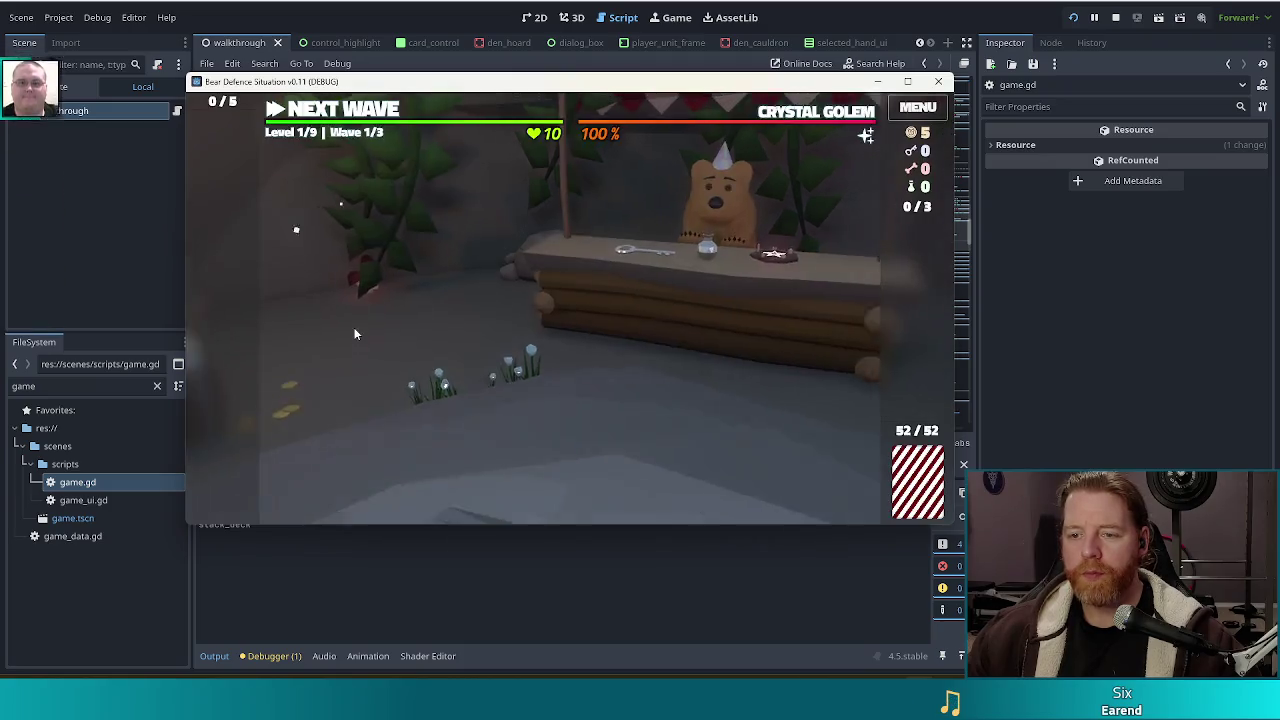
In the den shop, pet the bear, buy the Key for 5 gold, and go to the level 1 map
{"action": "left_click", "coordinate": [557, 250]}
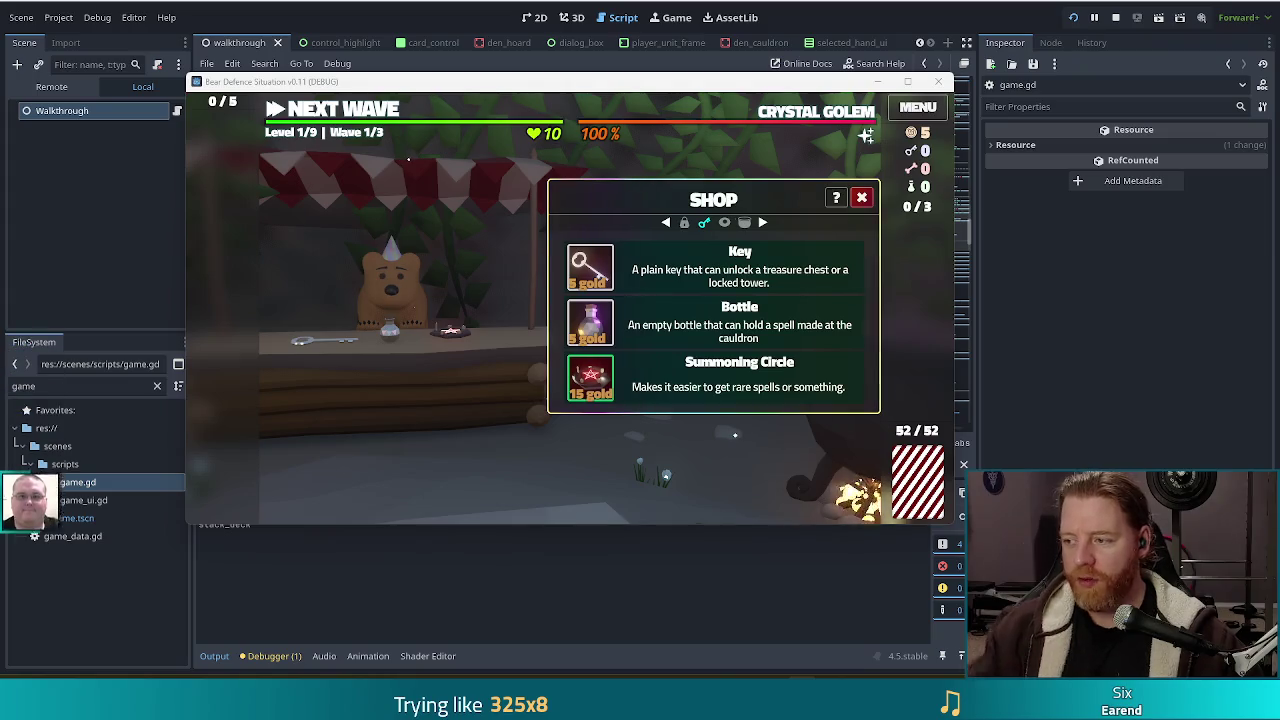
{"action": "left_click", "coordinate": [409, 292]}
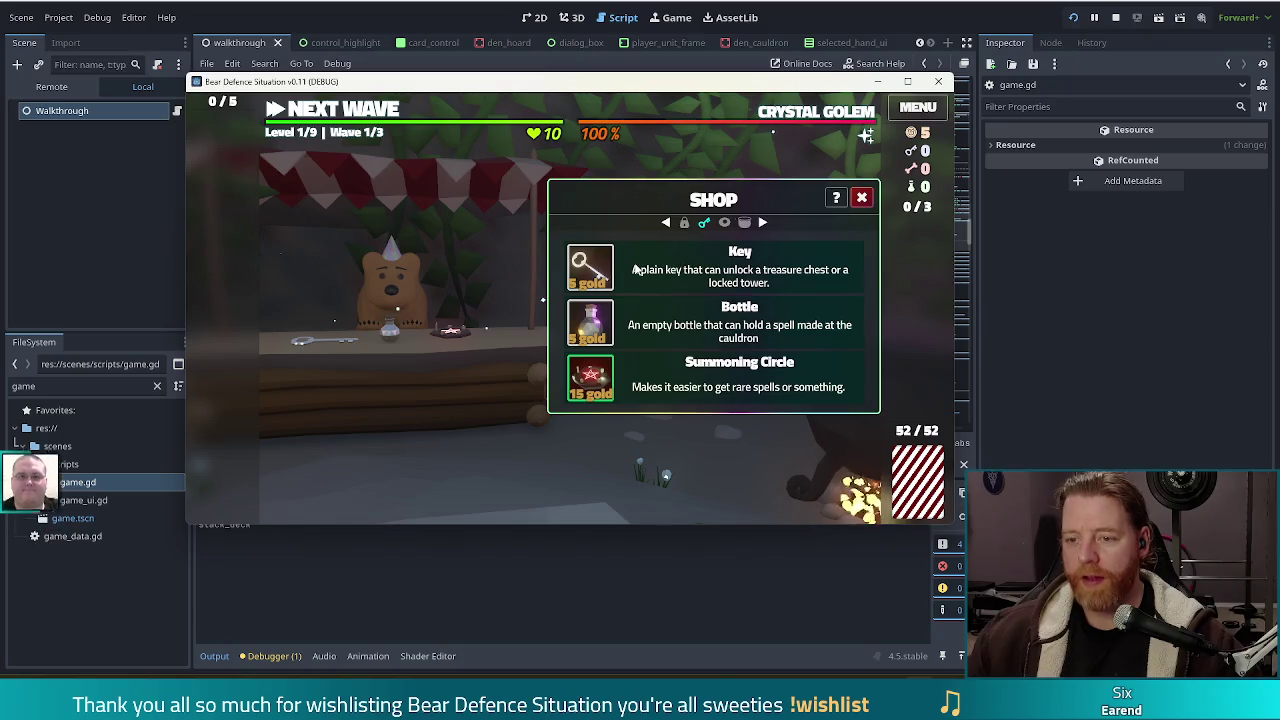
{"action": "mouse_move", "coordinate": [600, 275]}
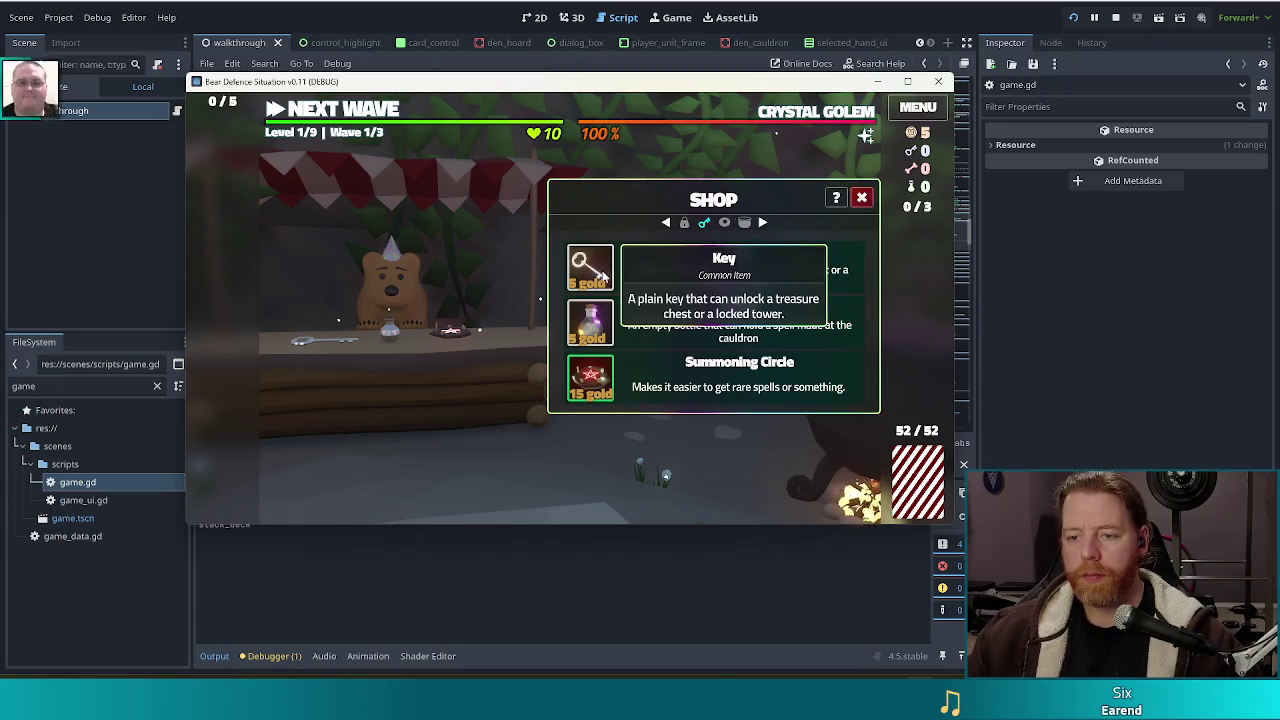
{"action": "left_click", "coordinate": [864, 197]}
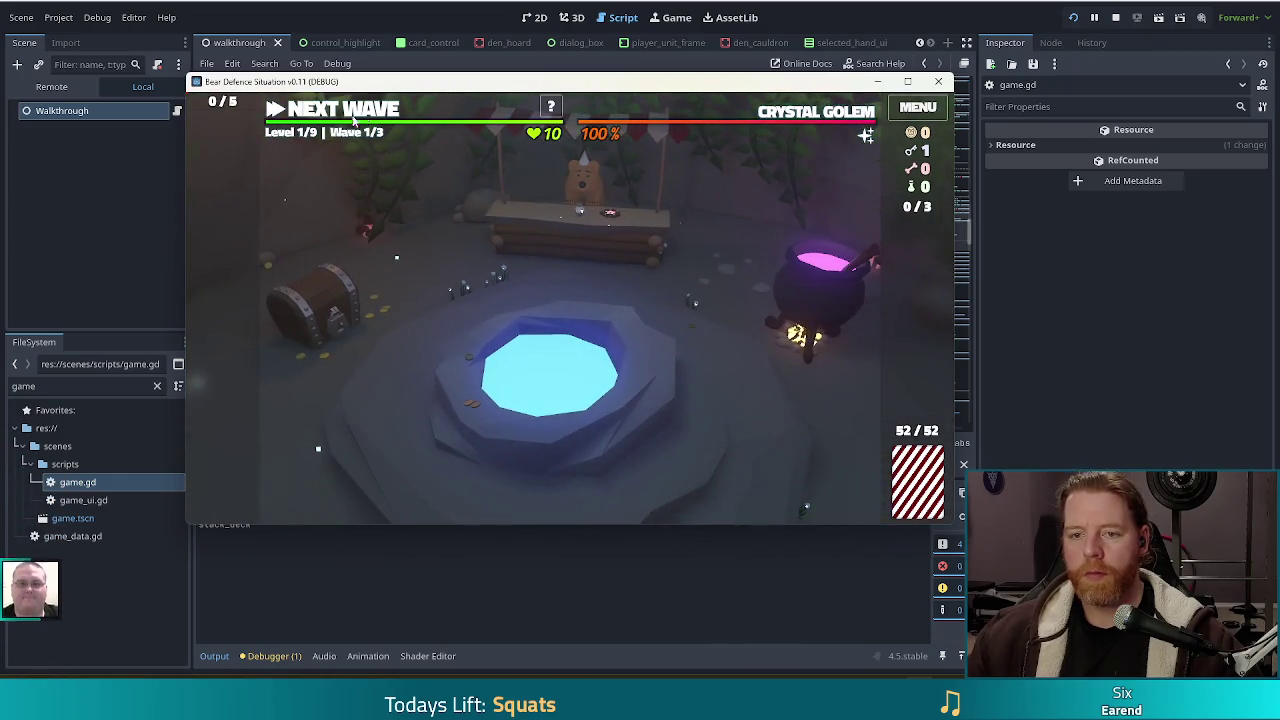
{"action": "left_click", "coordinate": [352, 120]}
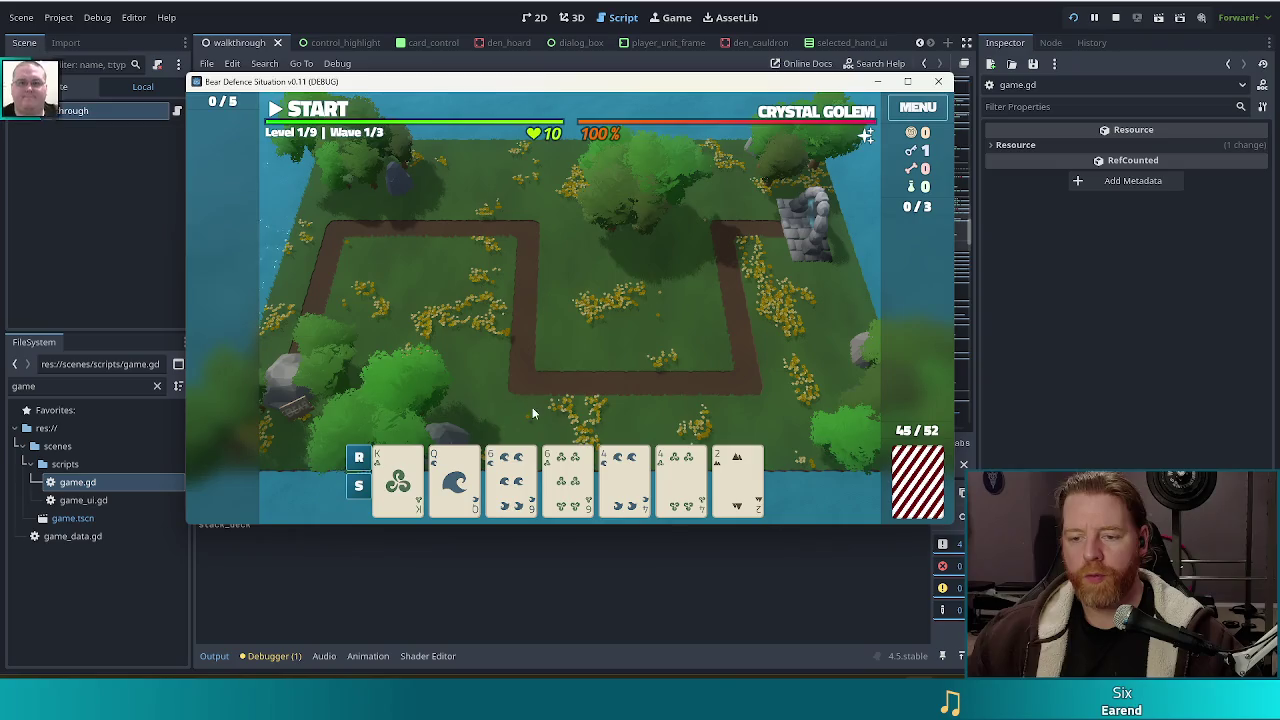
Unlock the Lightning Tower and build the first one inside the path's right bend
{"action": "left_click", "coordinate": [517, 483]}
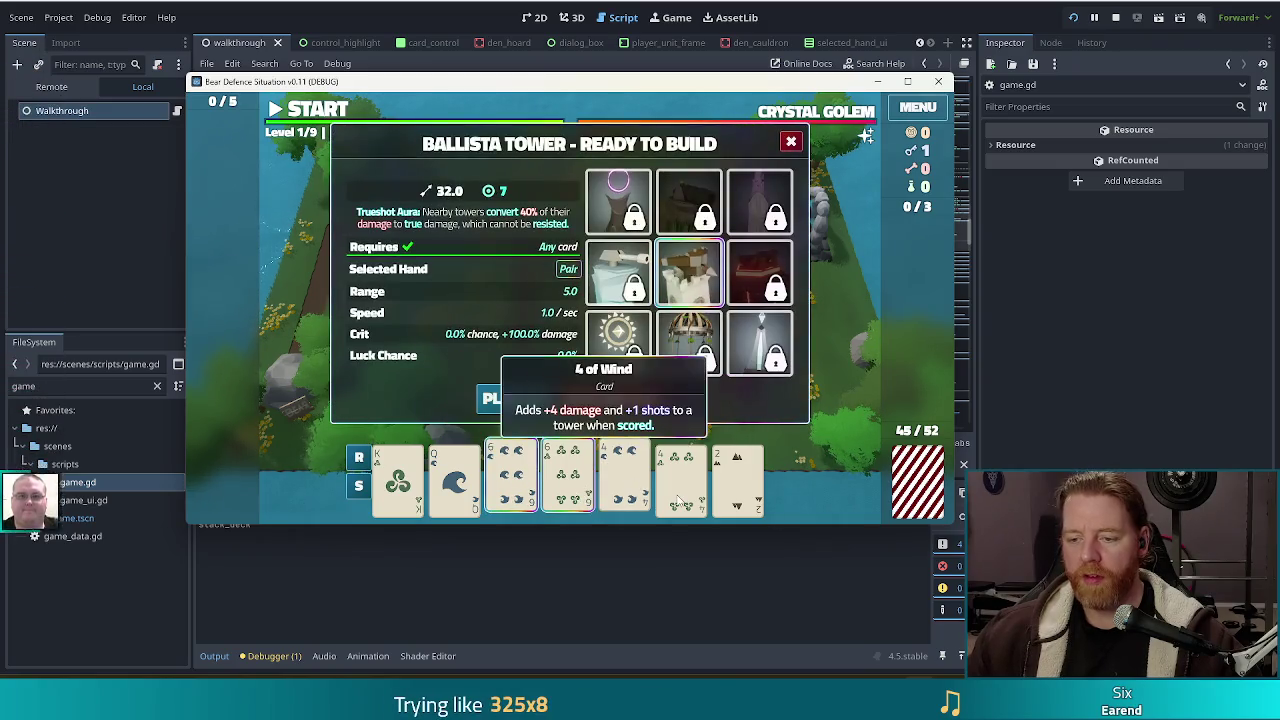
{"action": "left_click", "coordinate": [783, 368]}
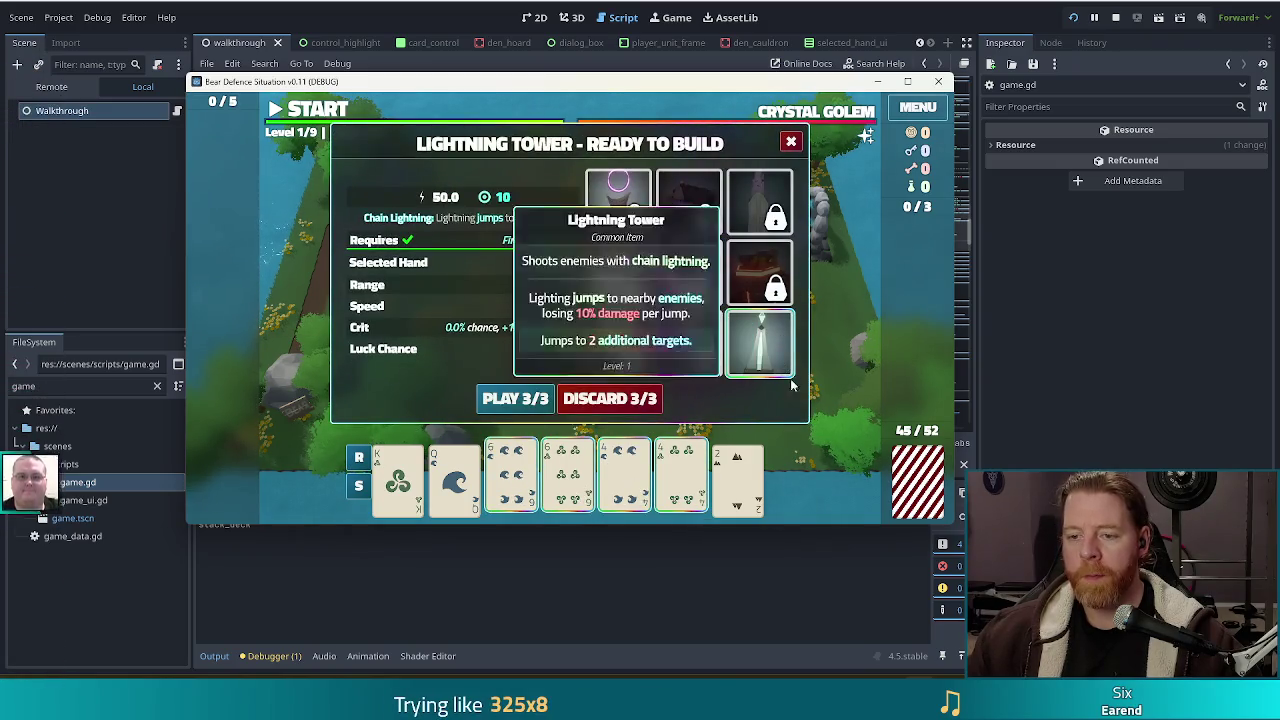
{"action": "left_click", "coordinate": [515, 398]}
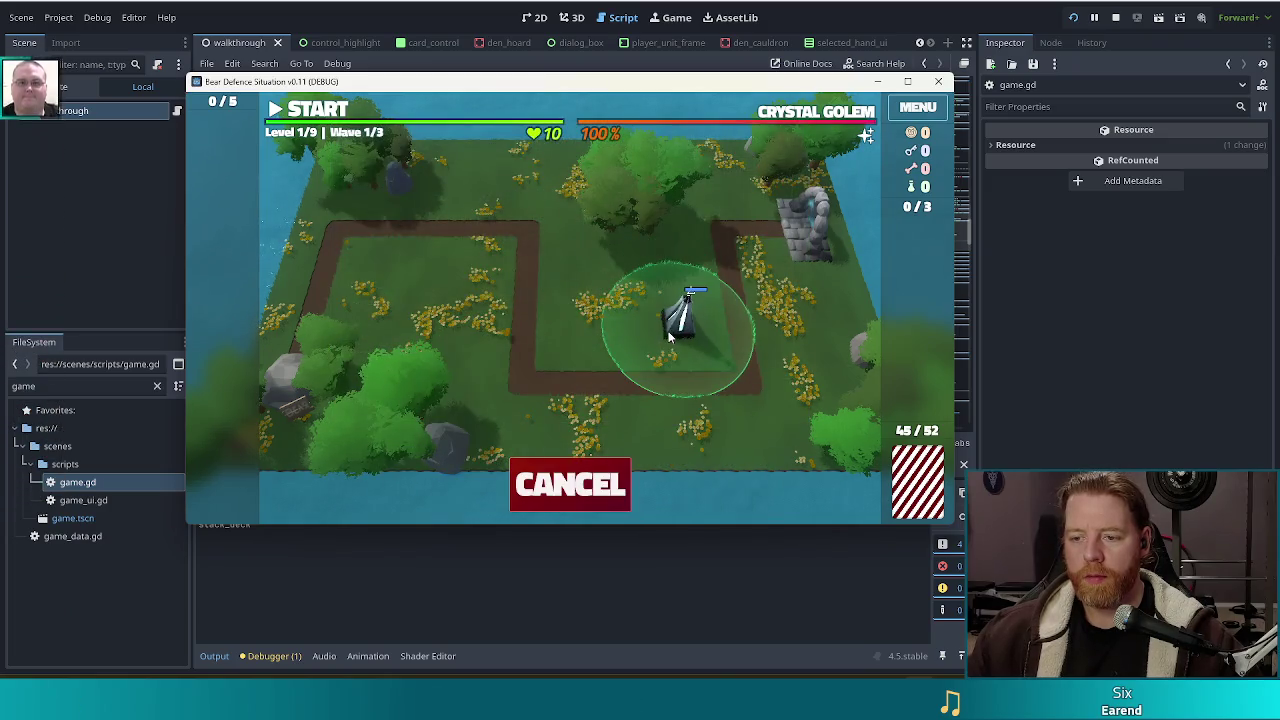
{"action": "left_click", "coordinate": [675, 337]}
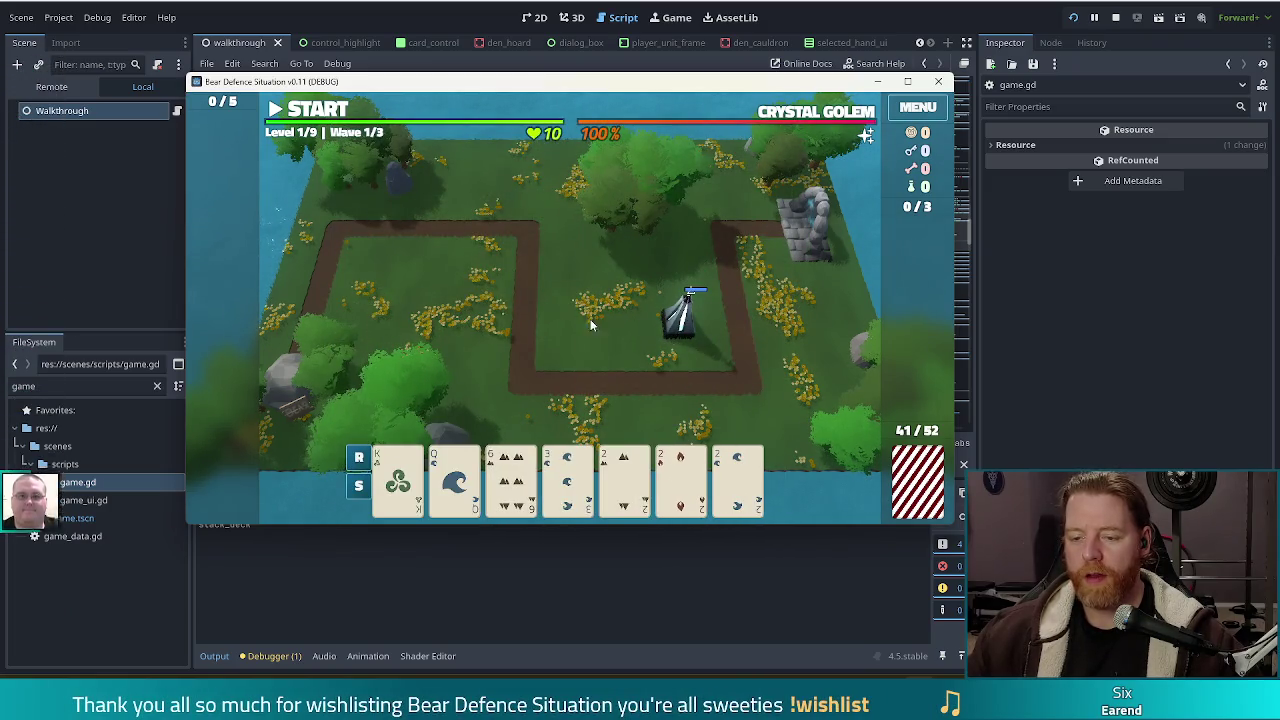
Discard for new cards and build a second tower left of the first
{"action": "left_click", "coordinate": [525, 465]}
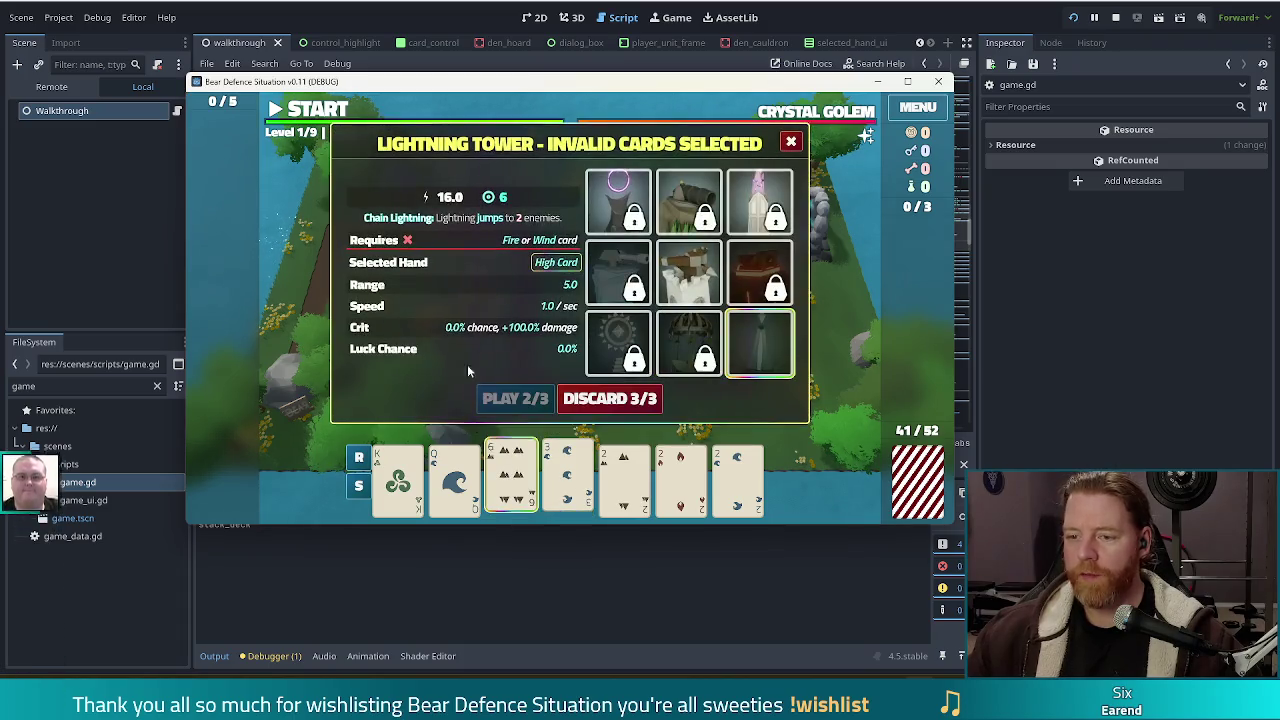
{"action": "left_click", "coordinate": [643, 399]}
{"action": "left_click_drag", "start_coordinate": [511, 475], "coordinate": [737, 478]}
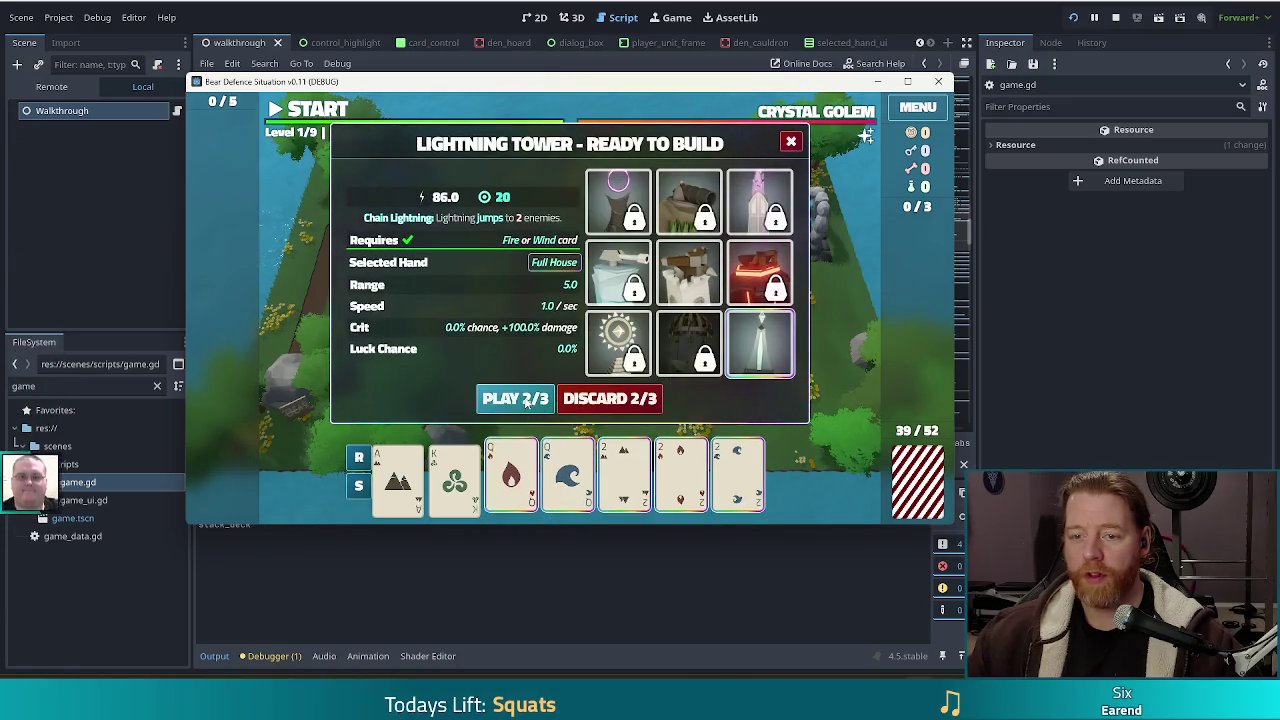
{"action": "left_click", "coordinate": [515, 399]}
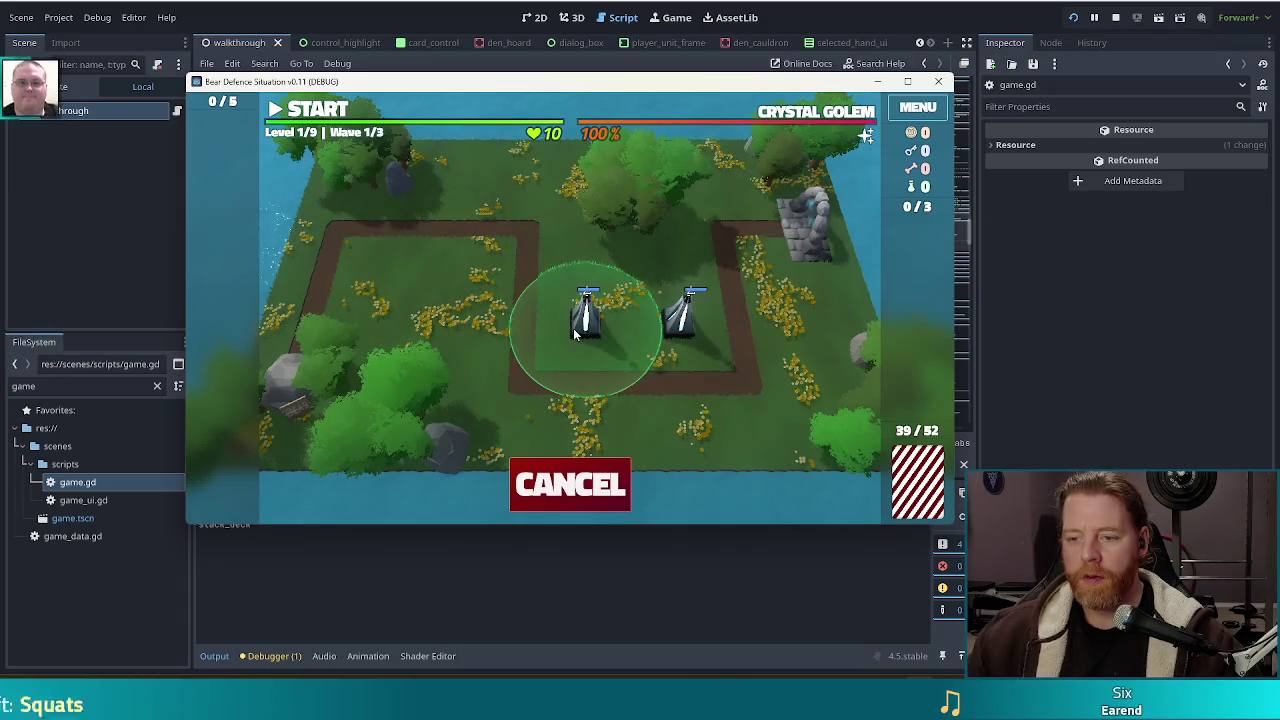
{"action": "left_click", "coordinate": [595, 335]}
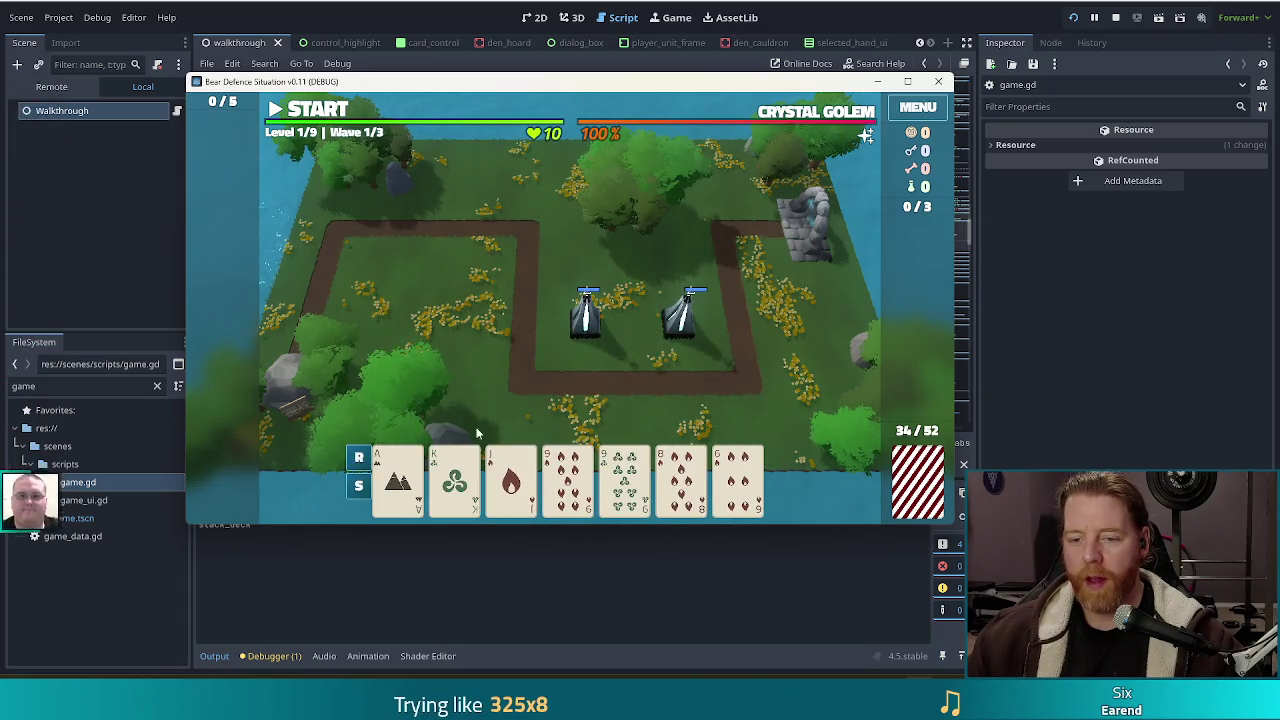
Form a Fire Flush and build the third tower at the top-left path corner
{"action": "left_click", "coordinate": [681, 478]}
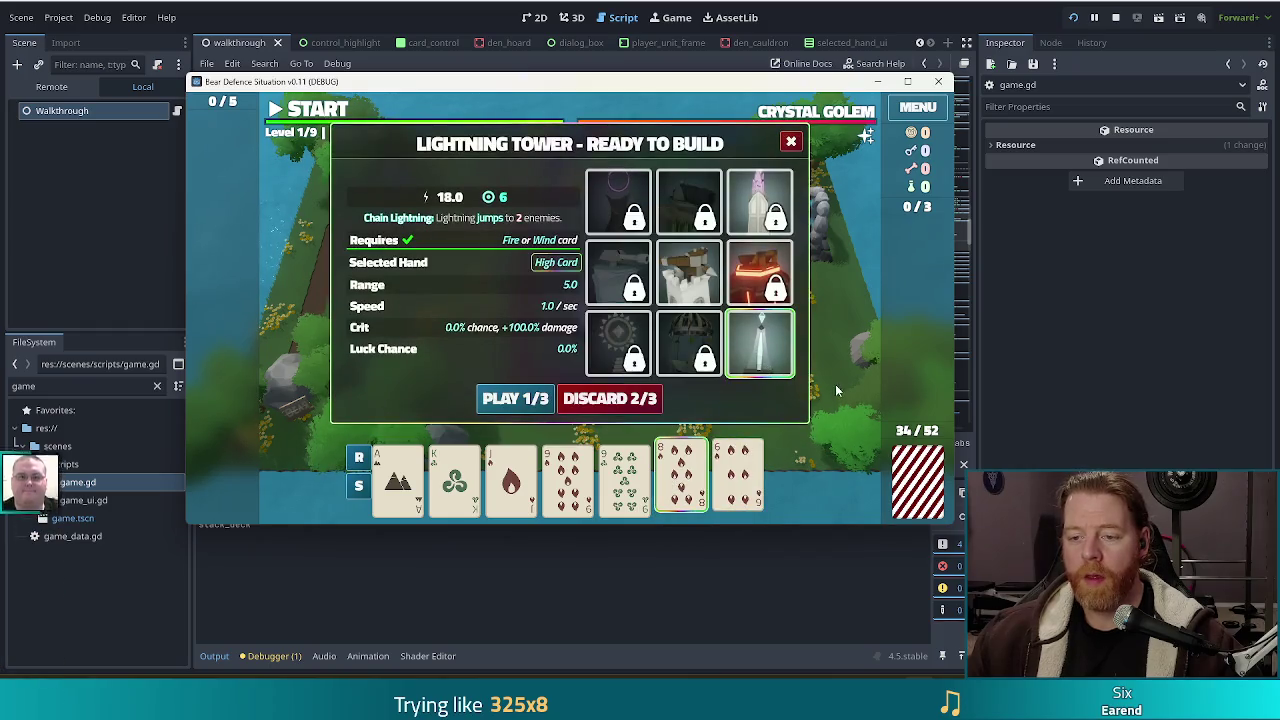
{"action": "left_click", "coordinate": [681, 472]}
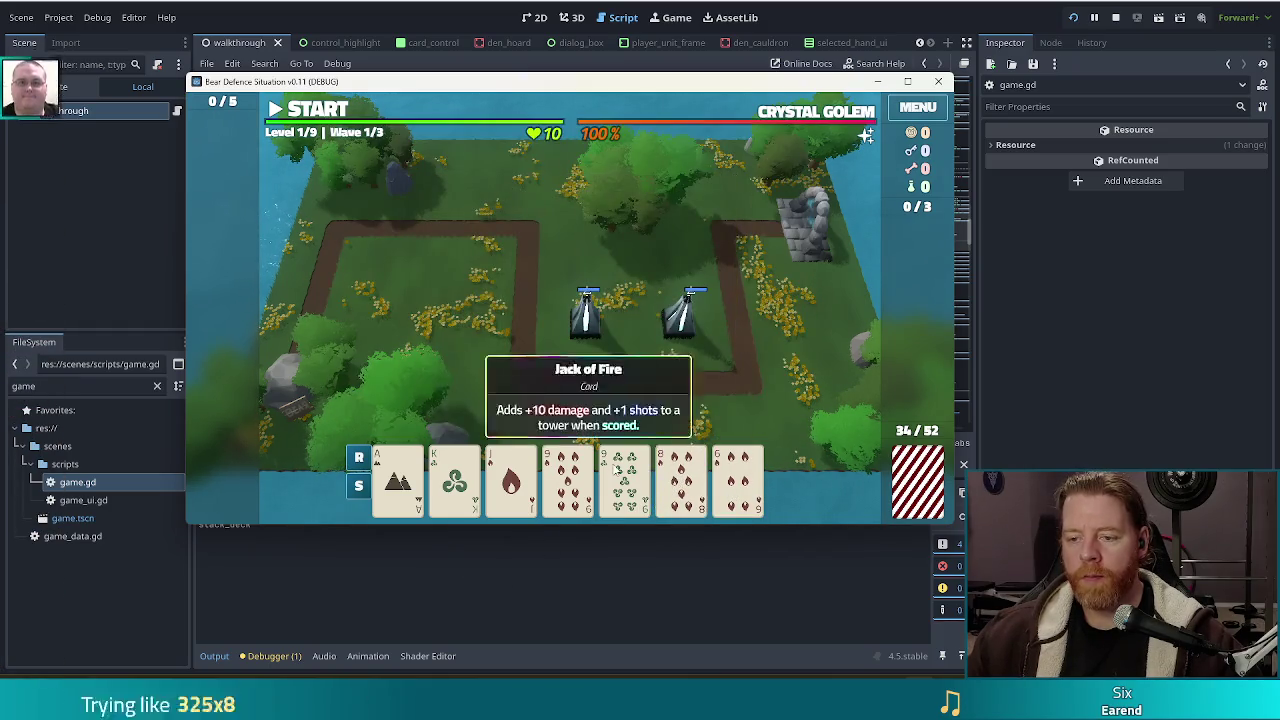
{"action": "left_click", "coordinate": [555, 477]}
{"action": "left_click", "coordinate": [565, 478]}
{"action": "left_click", "coordinate": [398, 478]}
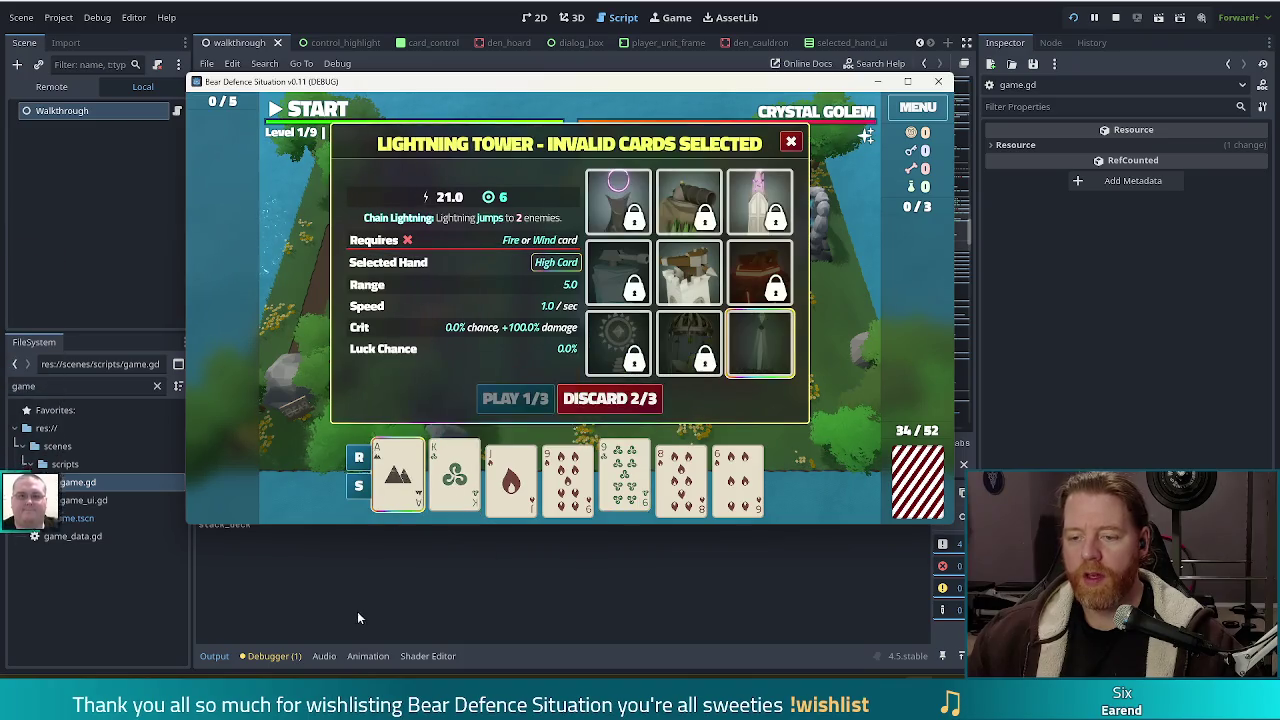
{"action": "left_click", "coordinate": [622, 400]}
{"action": "left_click", "coordinate": [511, 478]}
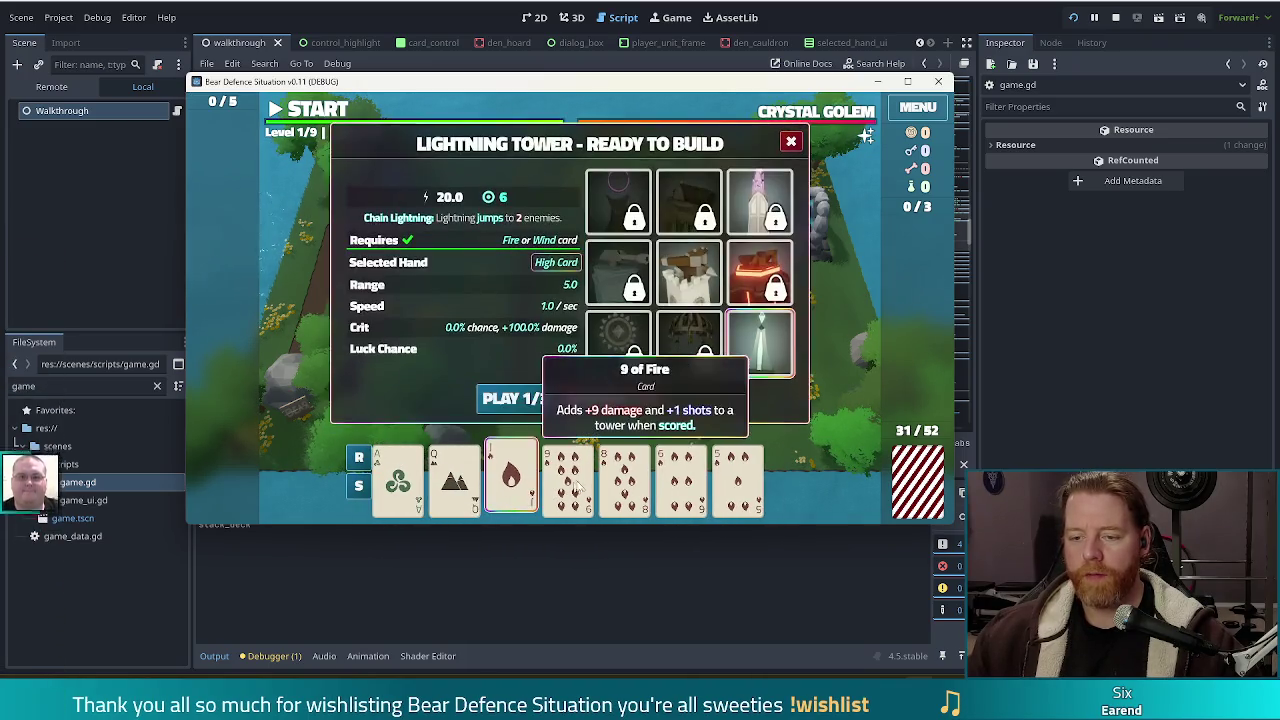
{"action": "left_click", "coordinate": [567, 478]}
{"action": "left_click", "coordinate": [624, 478]}
{"action": "left_click", "coordinate": [681, 478]}
{"action": "left_click", "coordinate": [738, 478]}
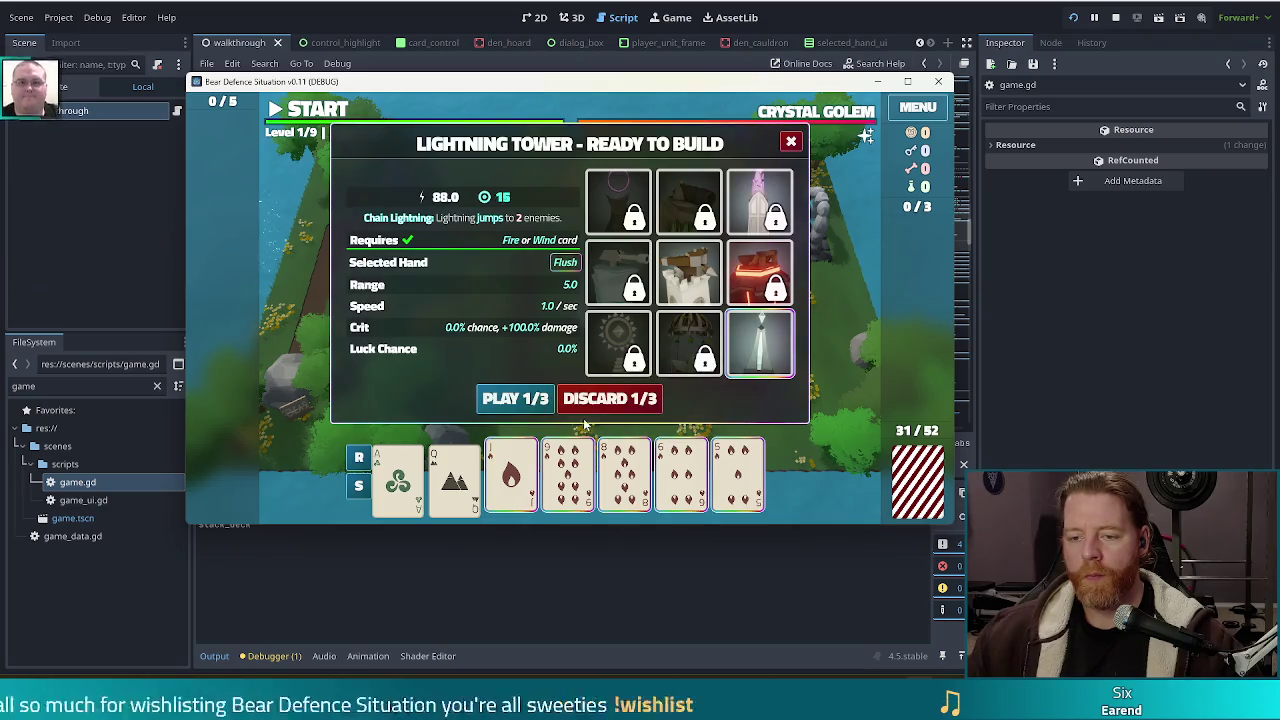
{"action": "left_click", "coordinate": [515, 398]}
{"action": "left_click", "coordinate": [460, 258]}
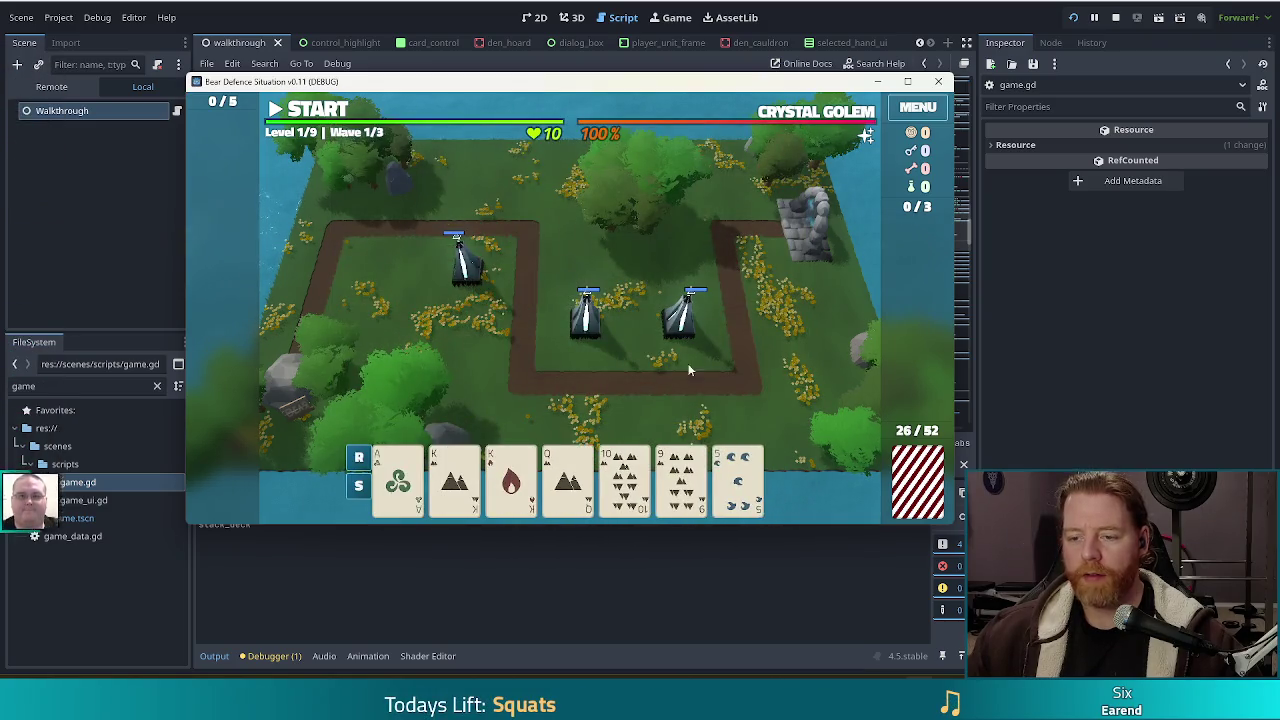
Discard the 9, start wave 1, and dismiss its Wave Complete summary
{"action": "left_click", "coordinate": [681, 478]}
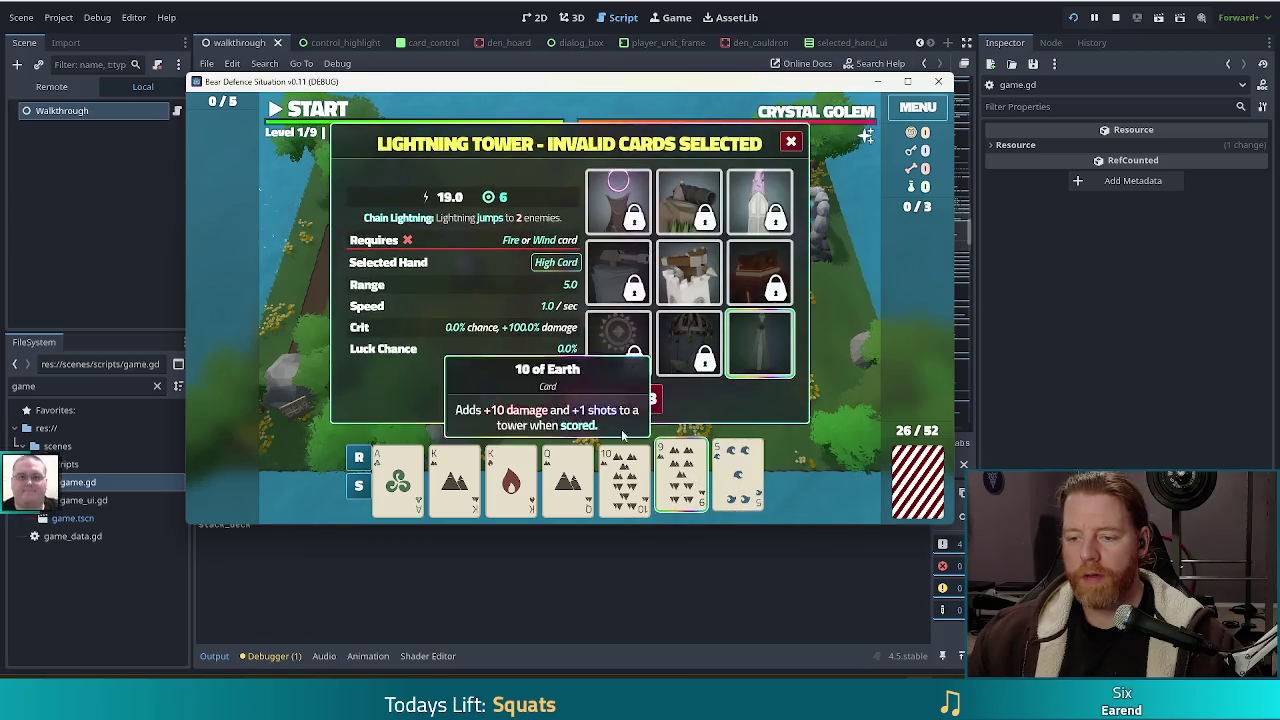
{"action": "left_click", "coordinate": [641, 398]}
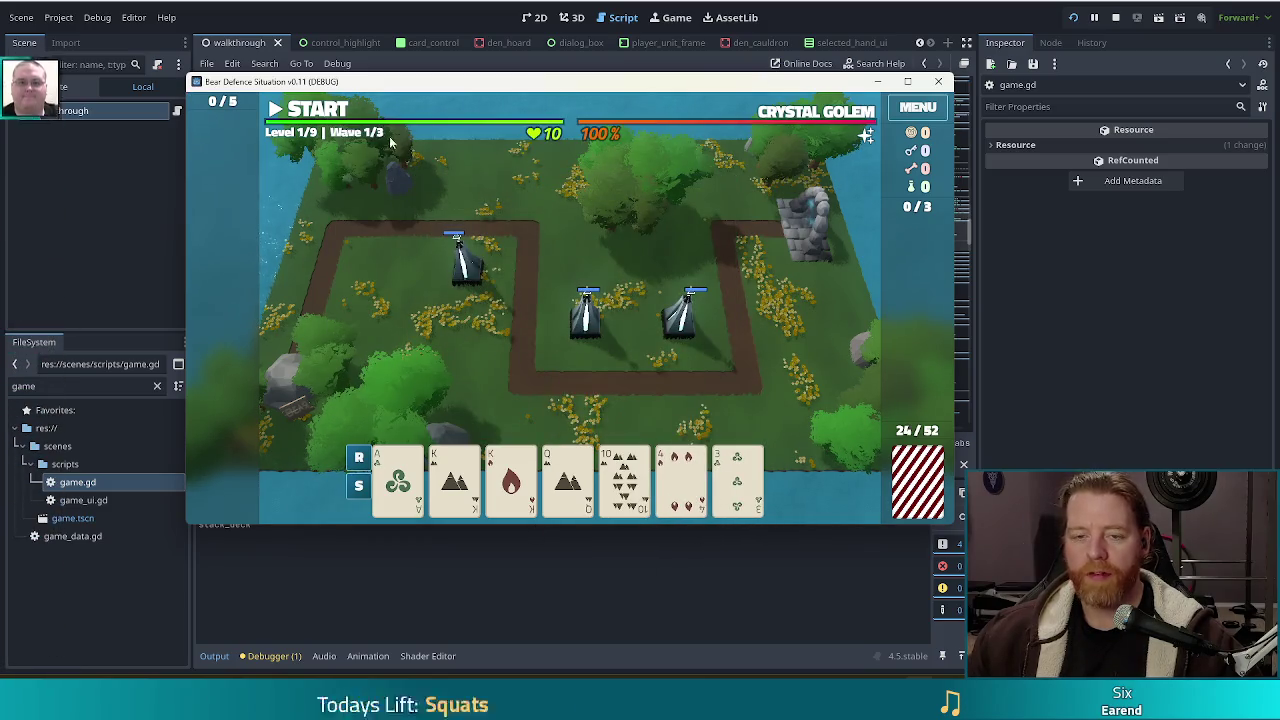
{"action": "key", "text": "space"}
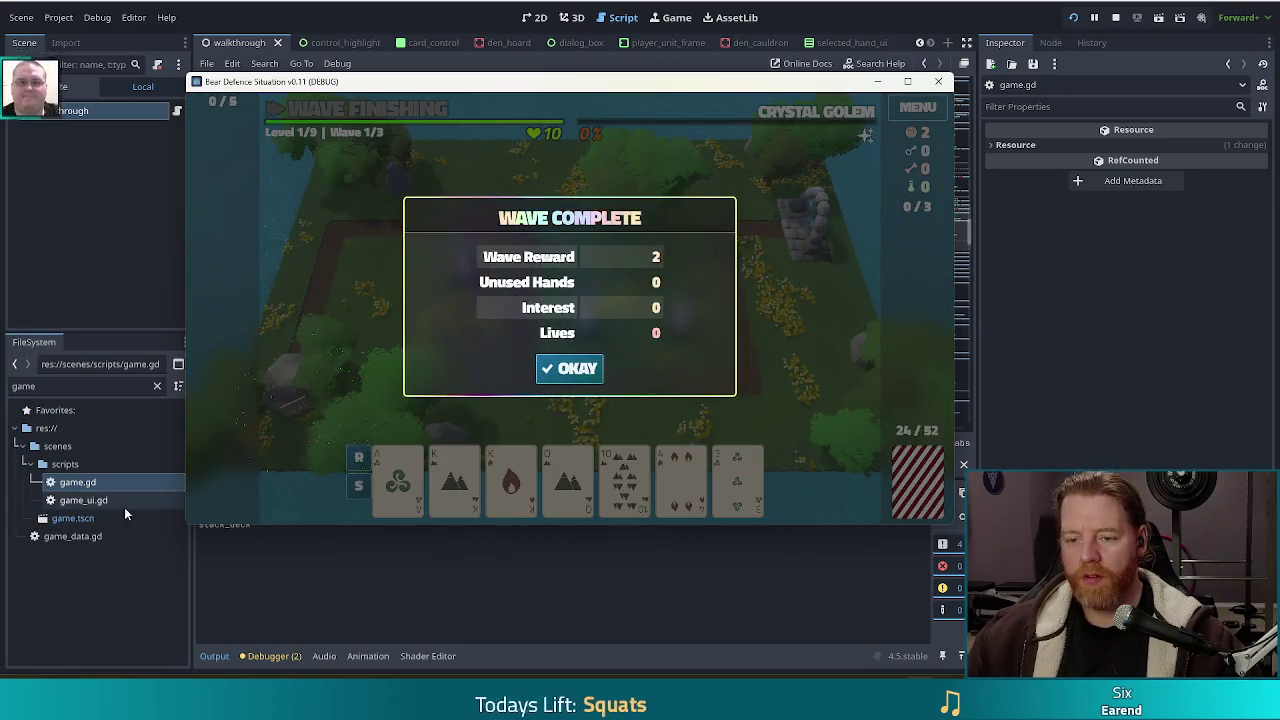
{"action": "left_click", "coordinate": [572, 372]}
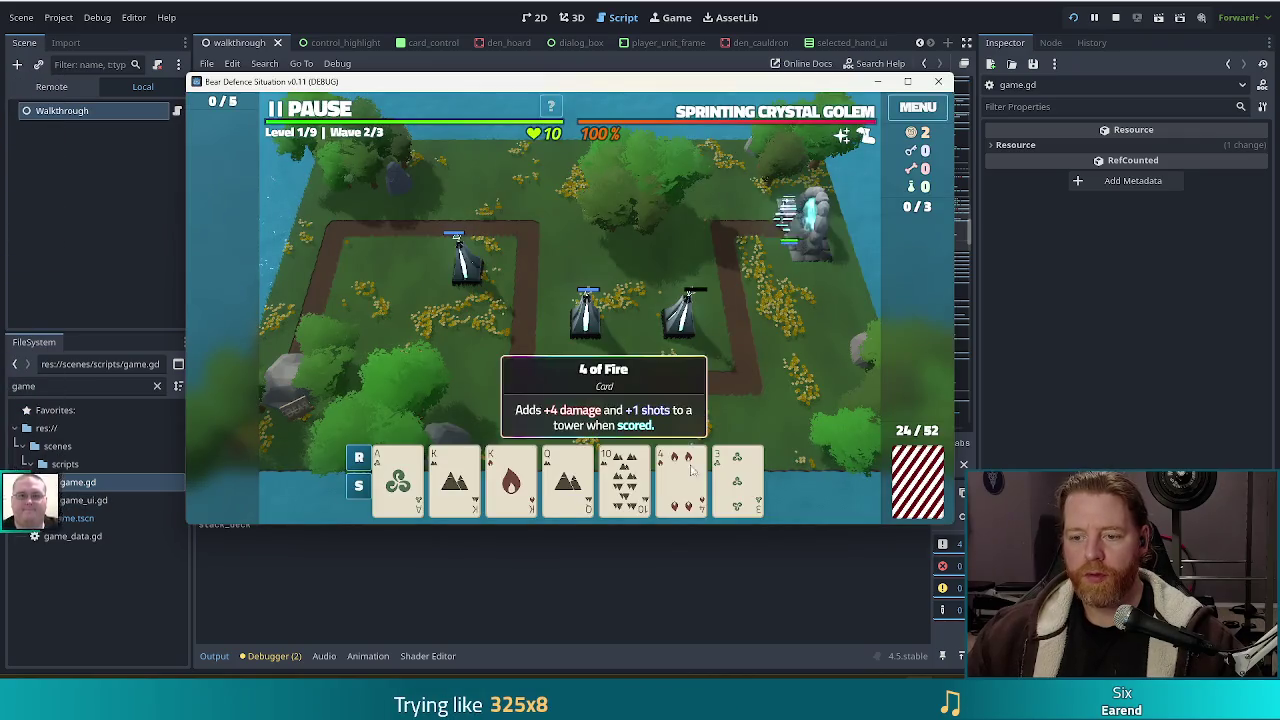
Discard the 4 of Fire and other cards for fresh ones
{"action": "left_click", "coordinate": [681, 478]}
{"action": "left_click", "coordinate": [650, 401]}
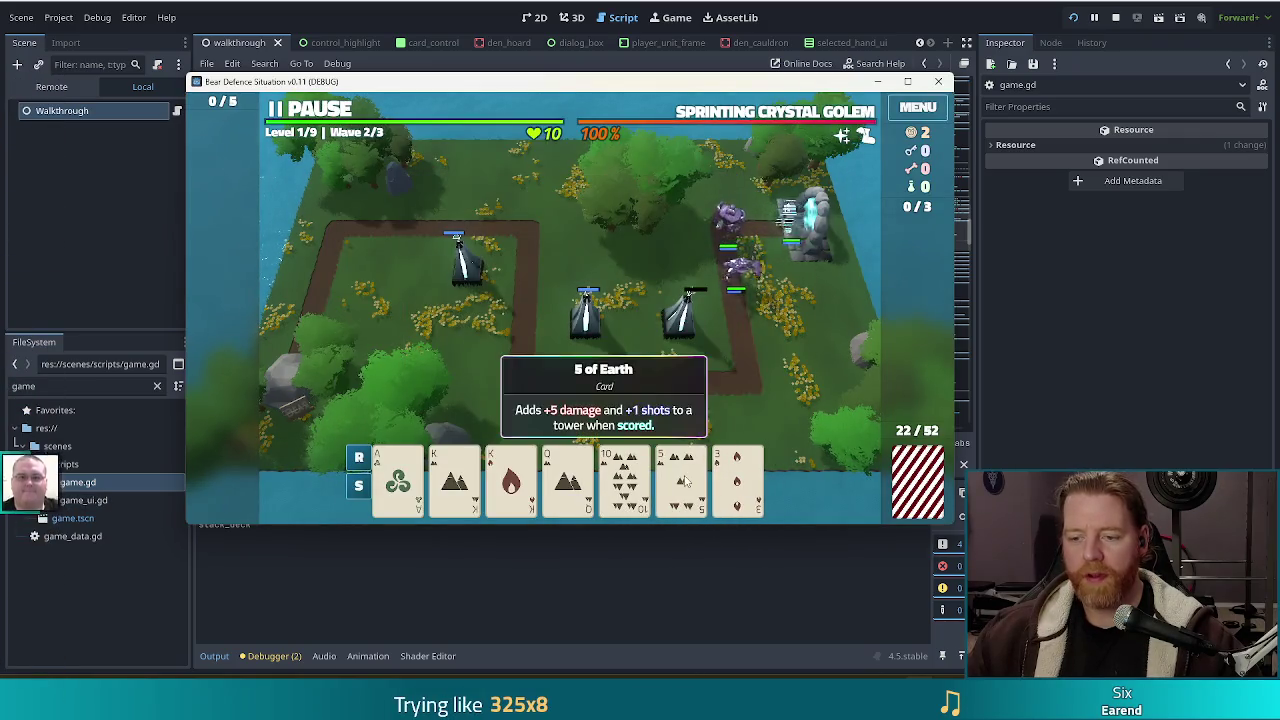
{"action": "left_click", "coordinate": [636, 413]}
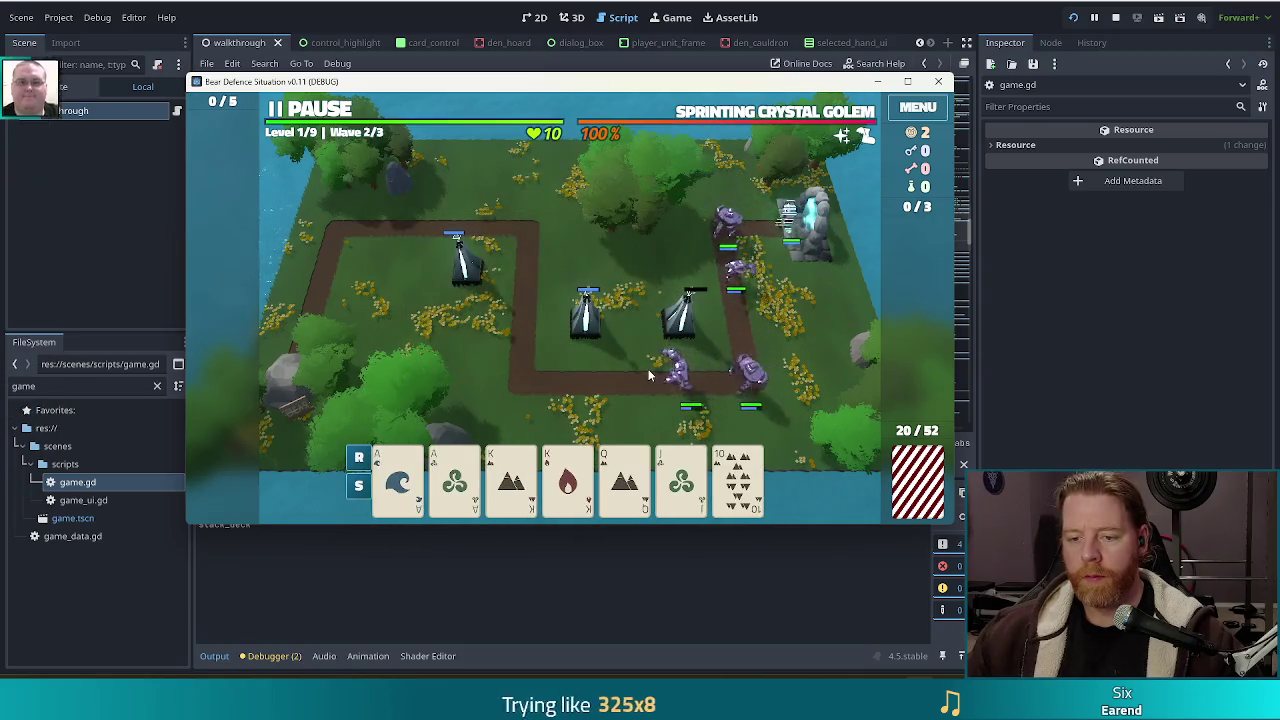
Play a hand including the Ace of Water and place the tower by the left path
{"action": "left_click", "coordinate": [737, 480]}
{"action": "left_click", "coordinate": [681, 480]}
{"action": "left_click", "coordinate": [624, 480]}
{"action": "left_click", "coordinate": [511, 478]}
{"action": "left_click", "coordinate": [400, 490]}
{"action": "left_click", "coordinate": [513, 398]}
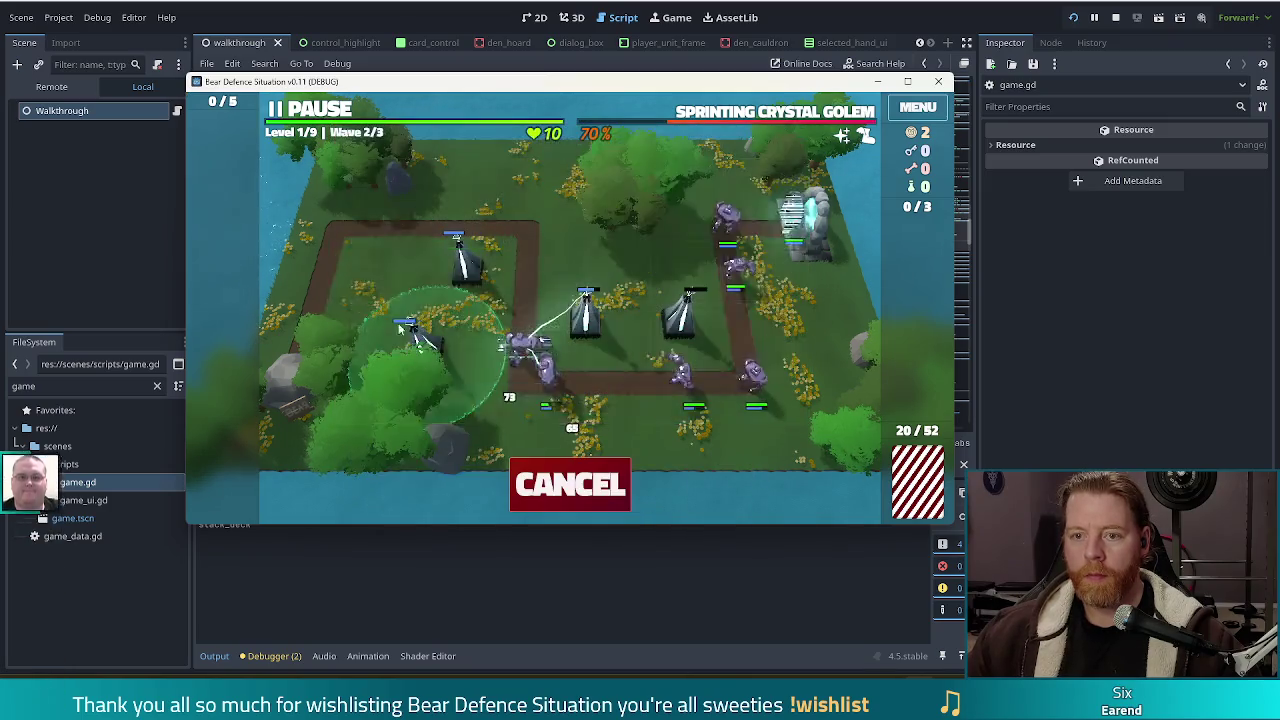
{"action": "left_click", "coordinate": [378, 280]}
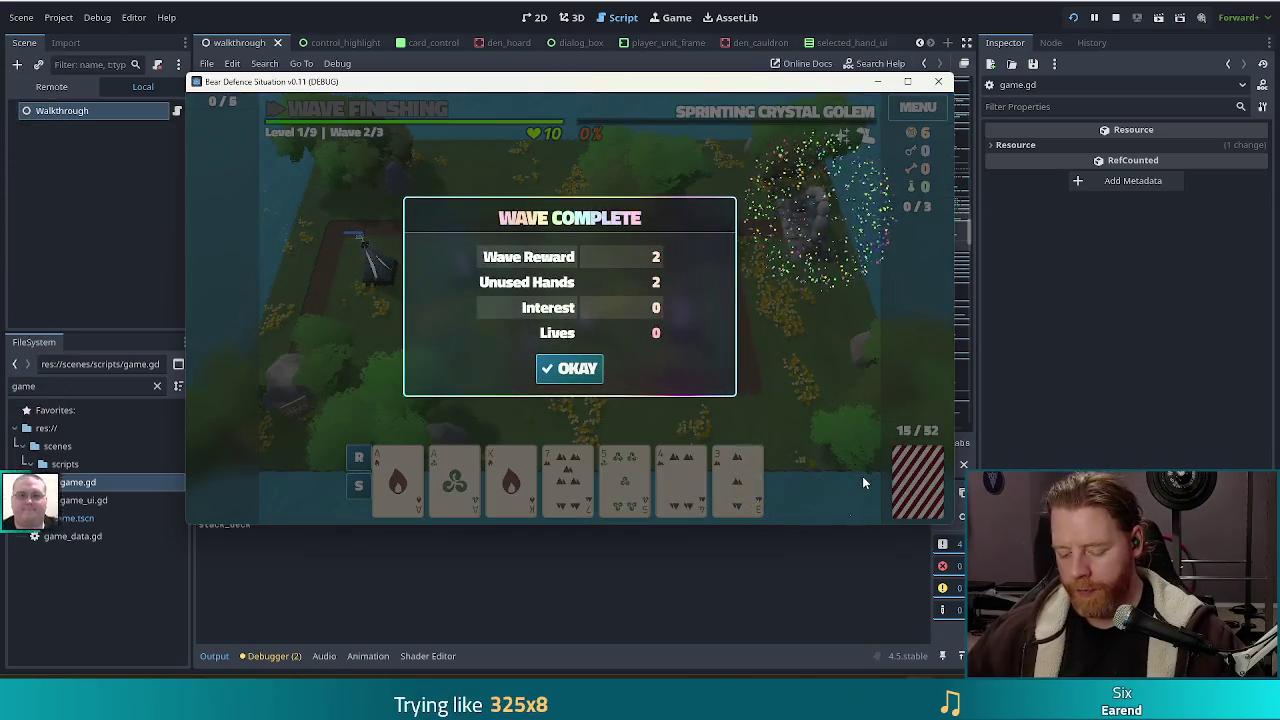
Dismiss the wave 2 summary, start wave 3, and pause twice to inspect the 3 of Earth
{"action": "left_click", "coordinate": [548, 370]}
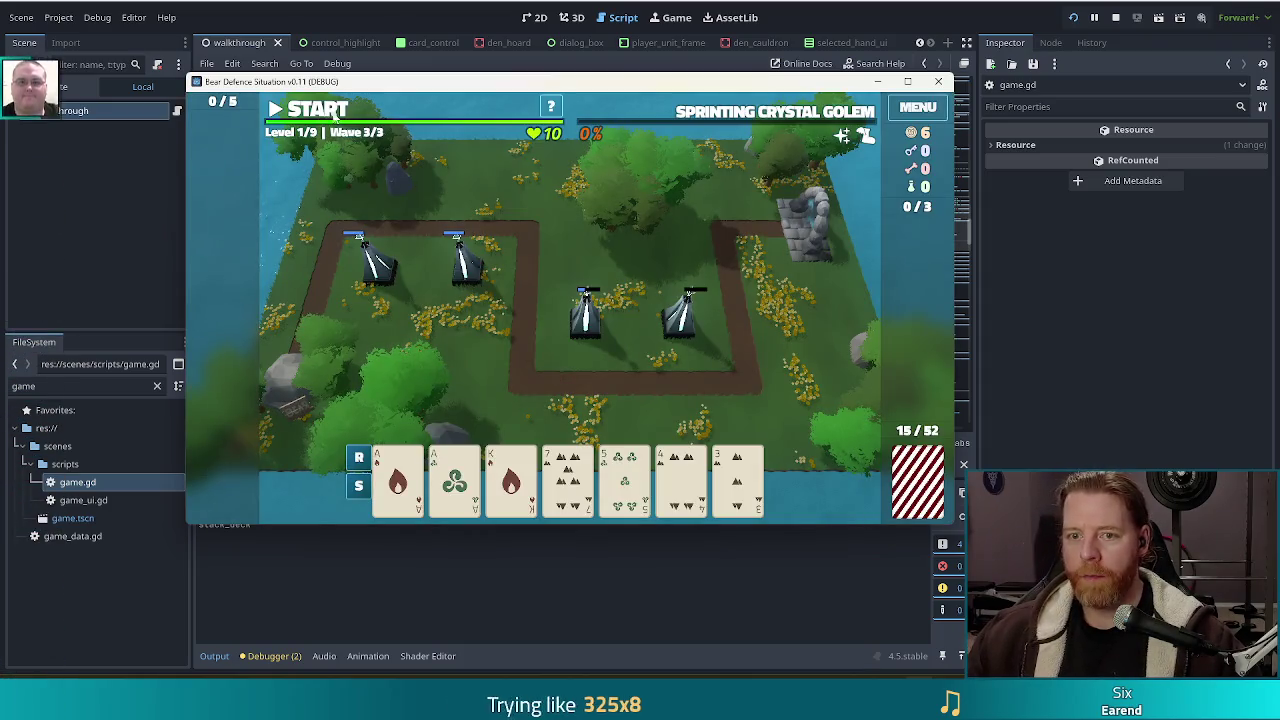
{"action": "key", "text": "space"}
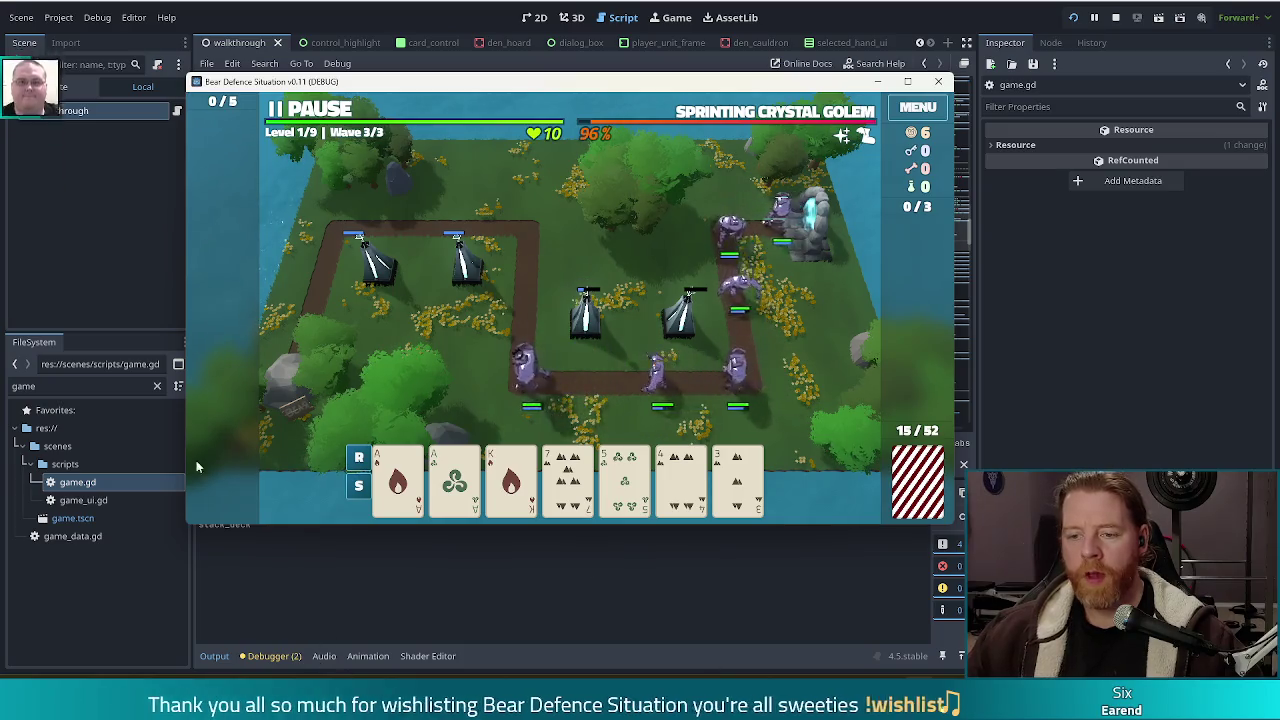
{"action": "key", "text": "space"}
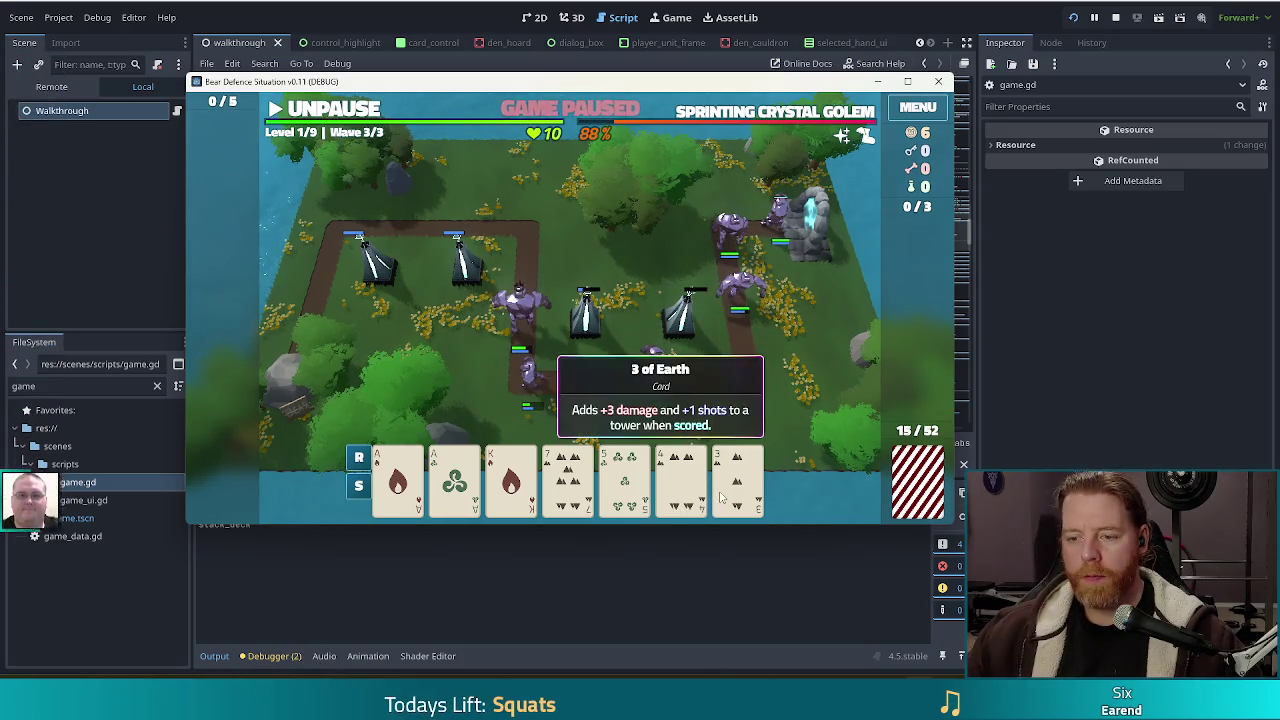
{"action": "left_click", "coordinate": [727, 494]}
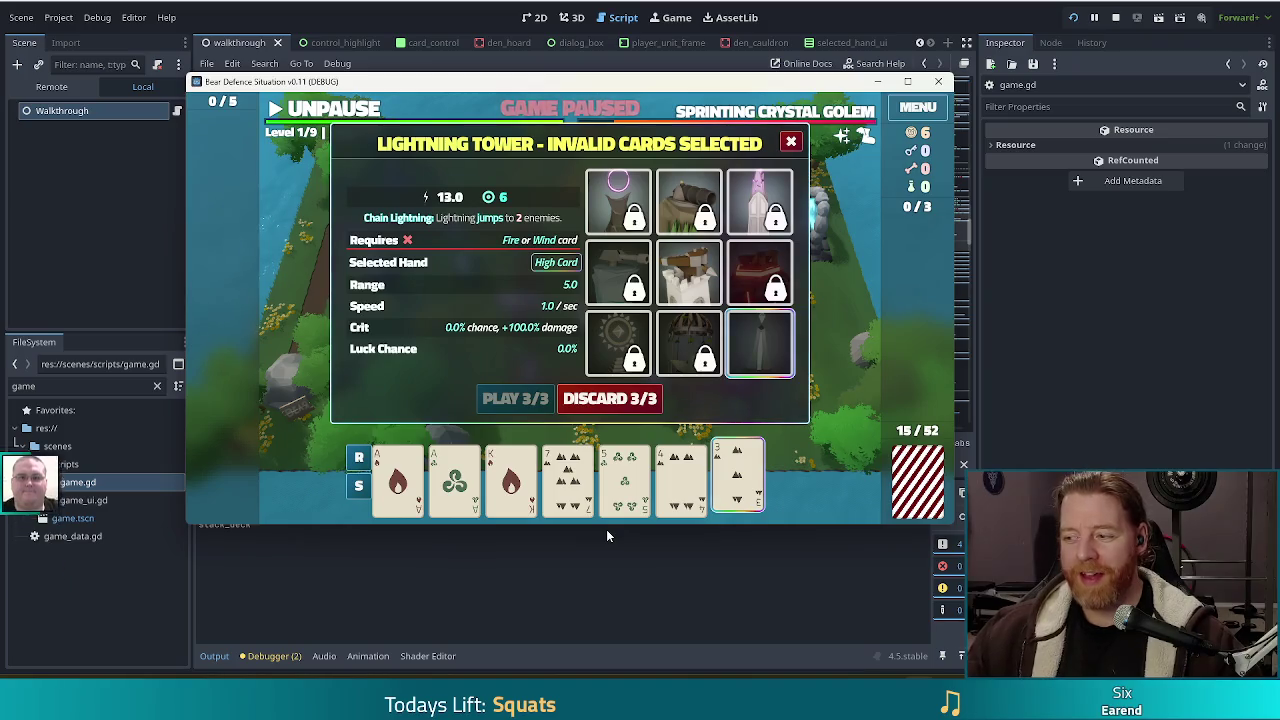
{"action": "mouse_move", "coordinate": [731, 487]}
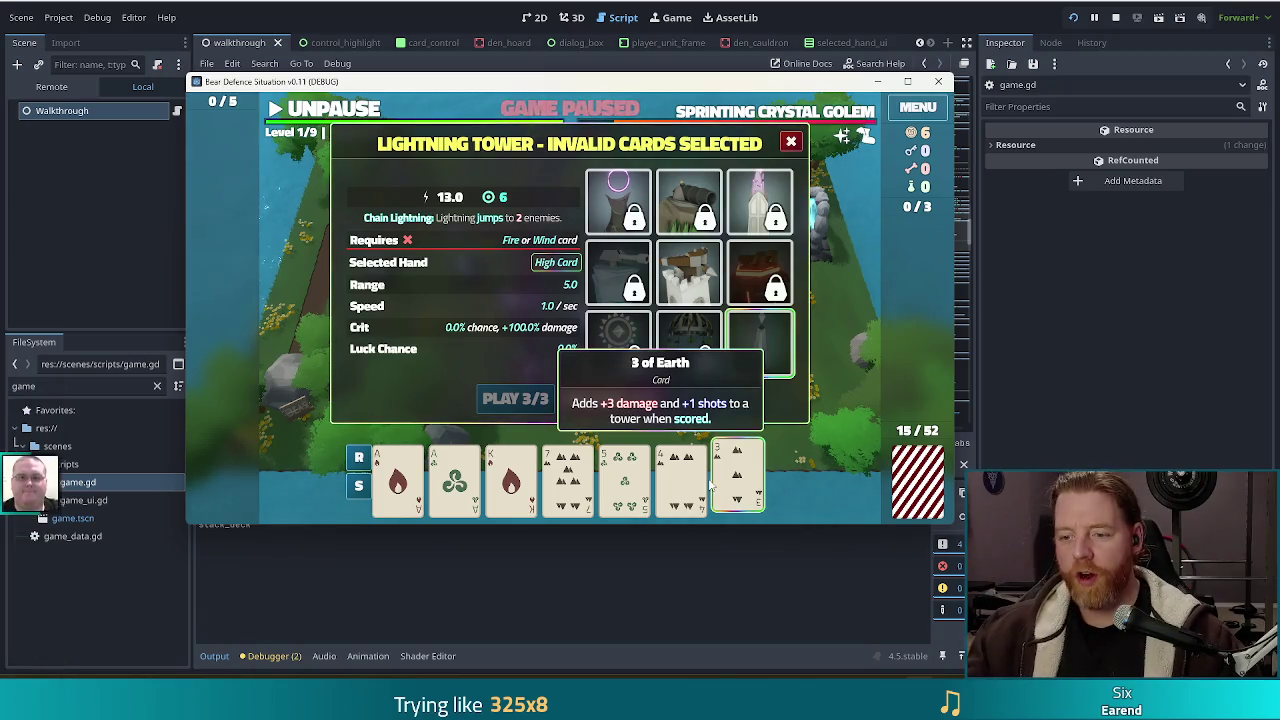
{"action": "left_click", "coordinate": [714, 487]}
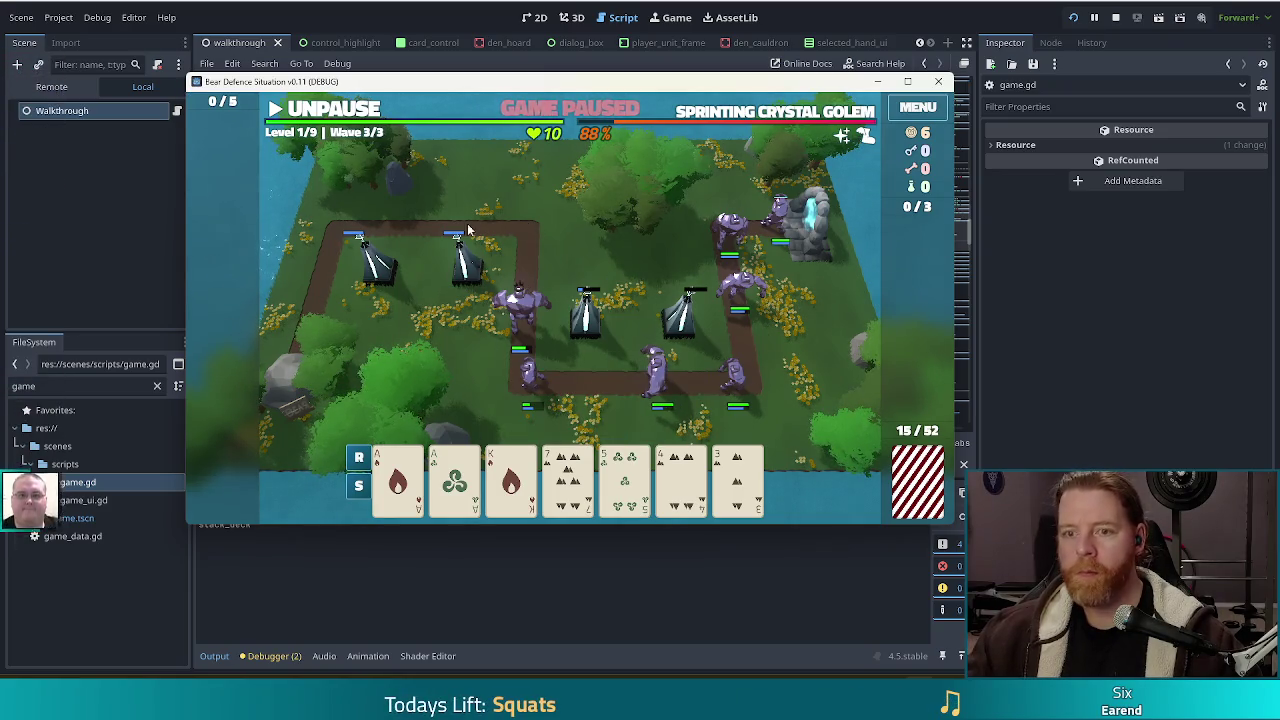
{"action": "left_click", "coordinate": [333, 110]}
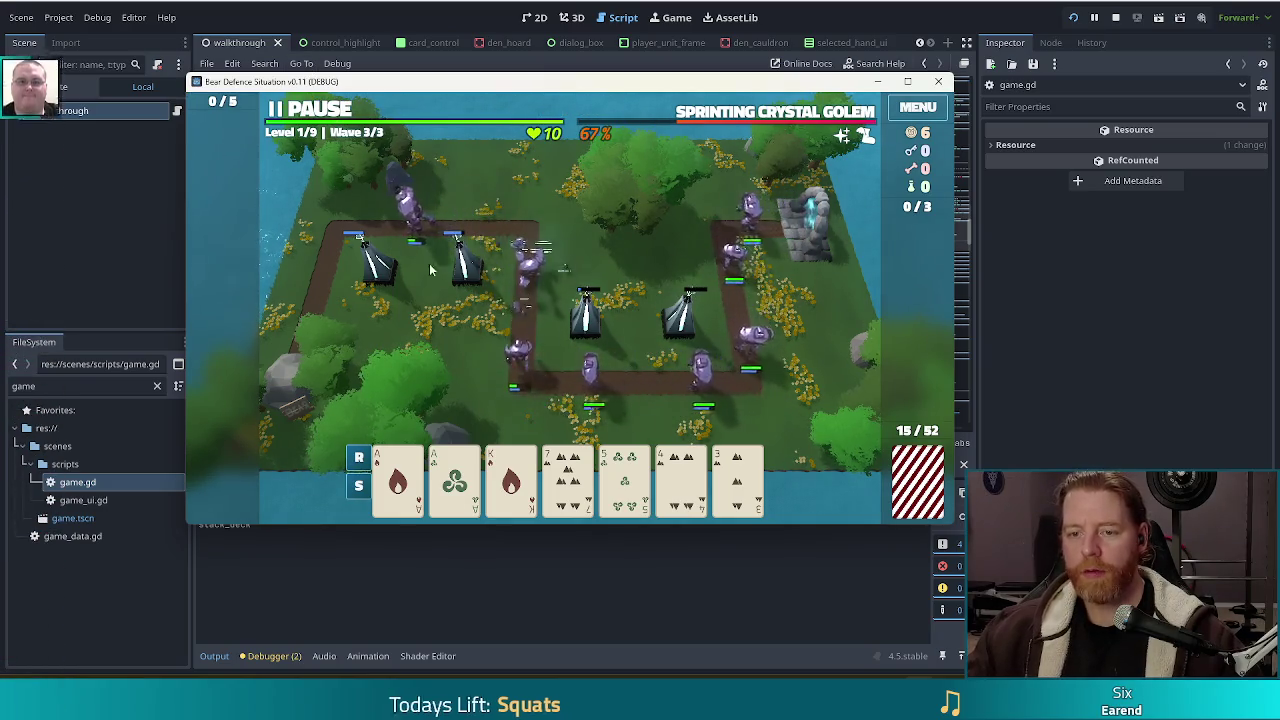
{"action": "key", "text": "space"}
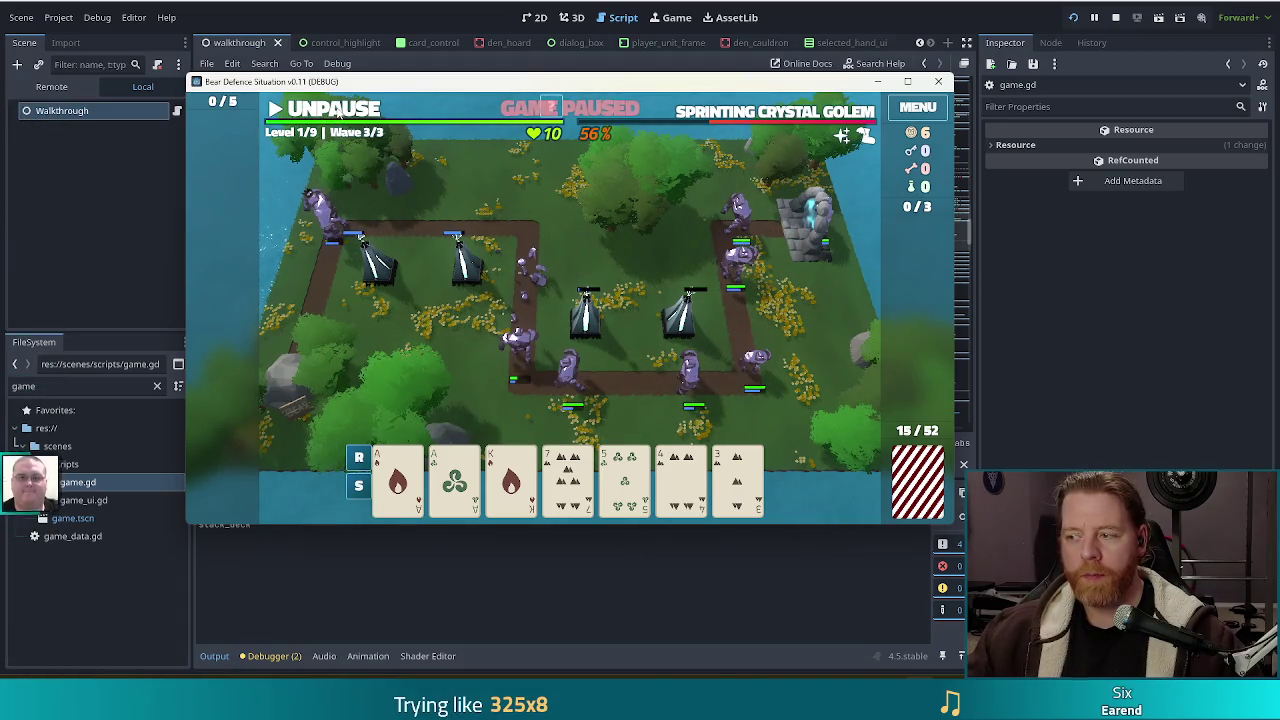
{"action": "left_click", "coordinate": [338, 114]}
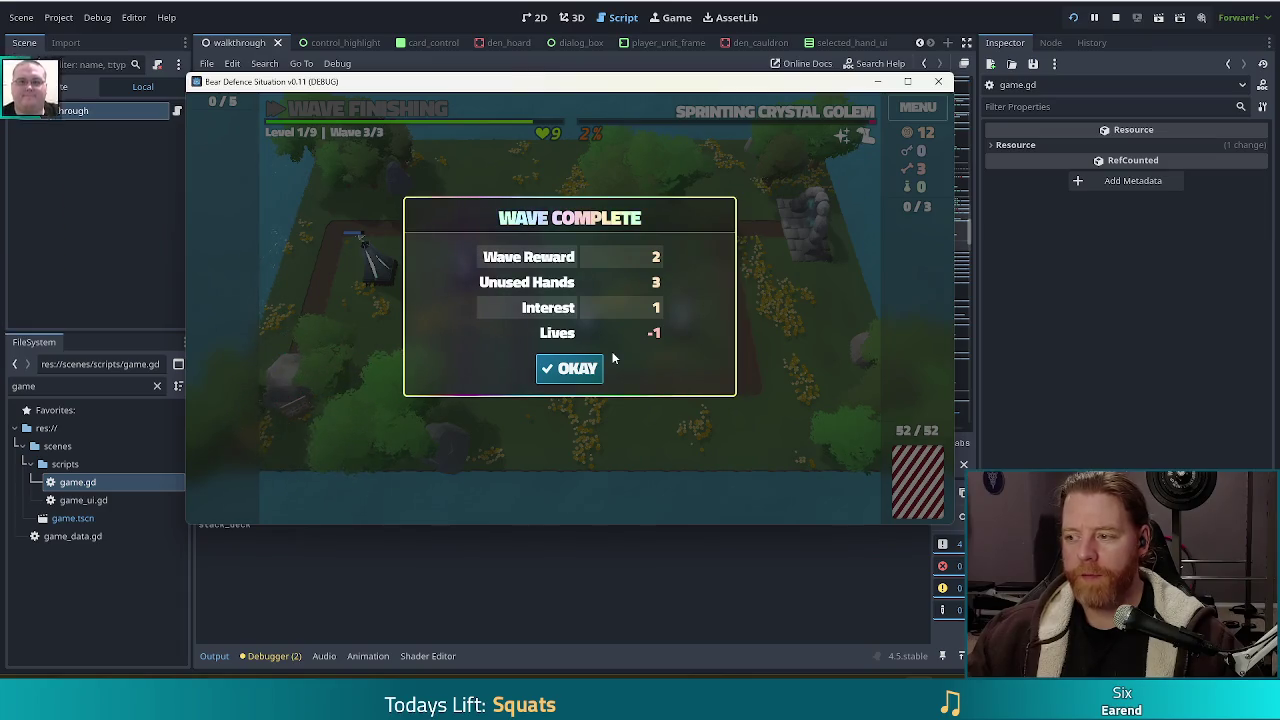
Take the Lightning Tower's Shots upgrade, visit the bear's shop, then open the Wishing Well
{"action": "left_click", "coordinate": [572, 370]}
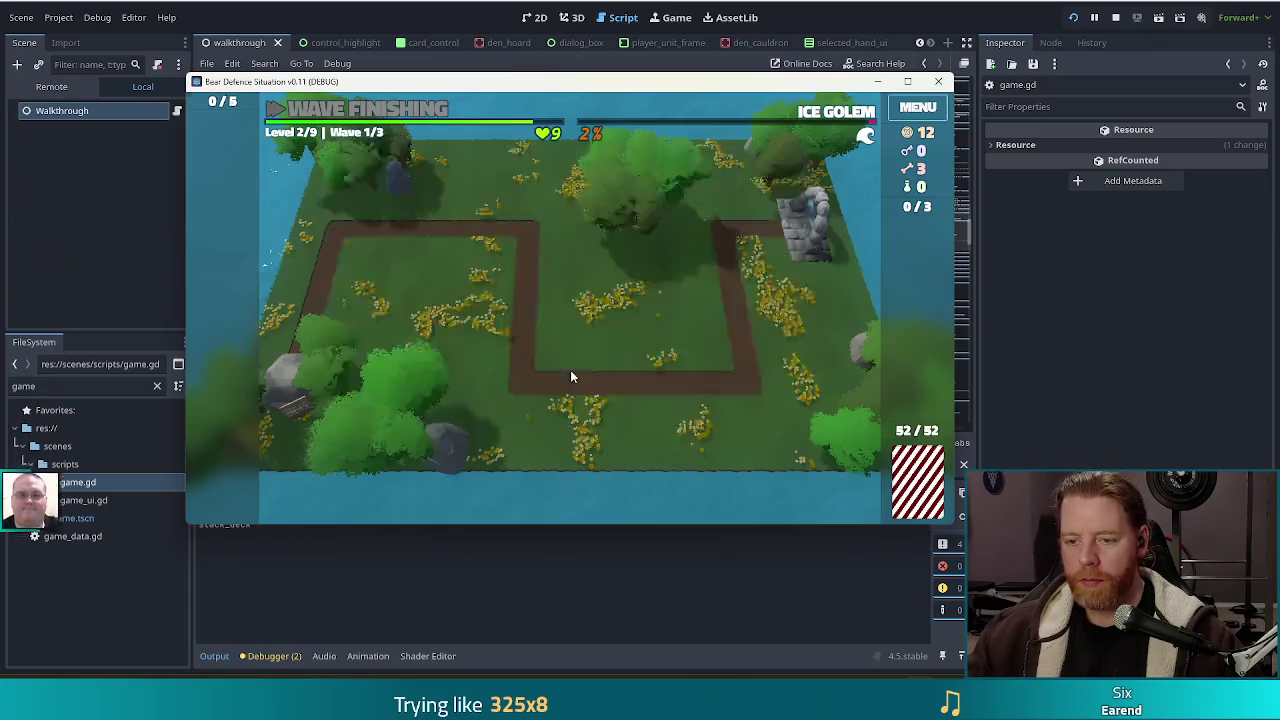
{"action": "left_click", "coordinate": [446, 285]}
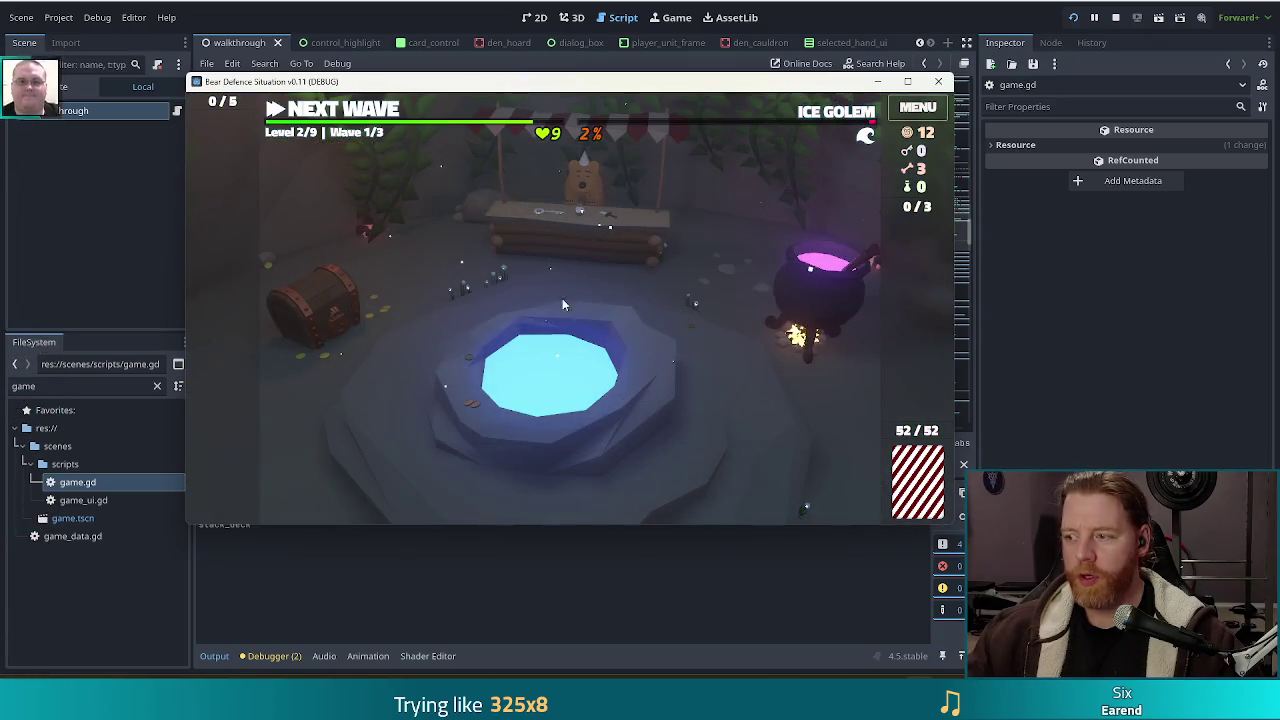
{"action": "left_click", "coordinate": [544, 245]}
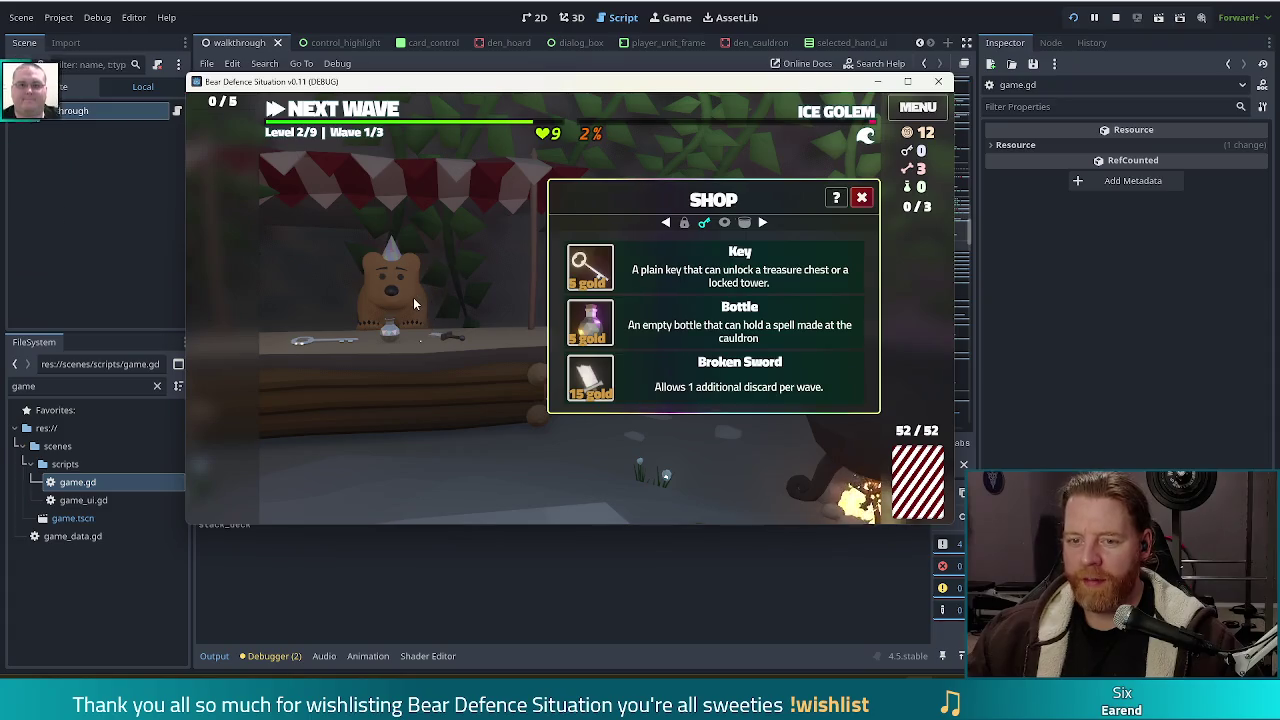
{"action": "left_click", "coordinate": [408, 290]}
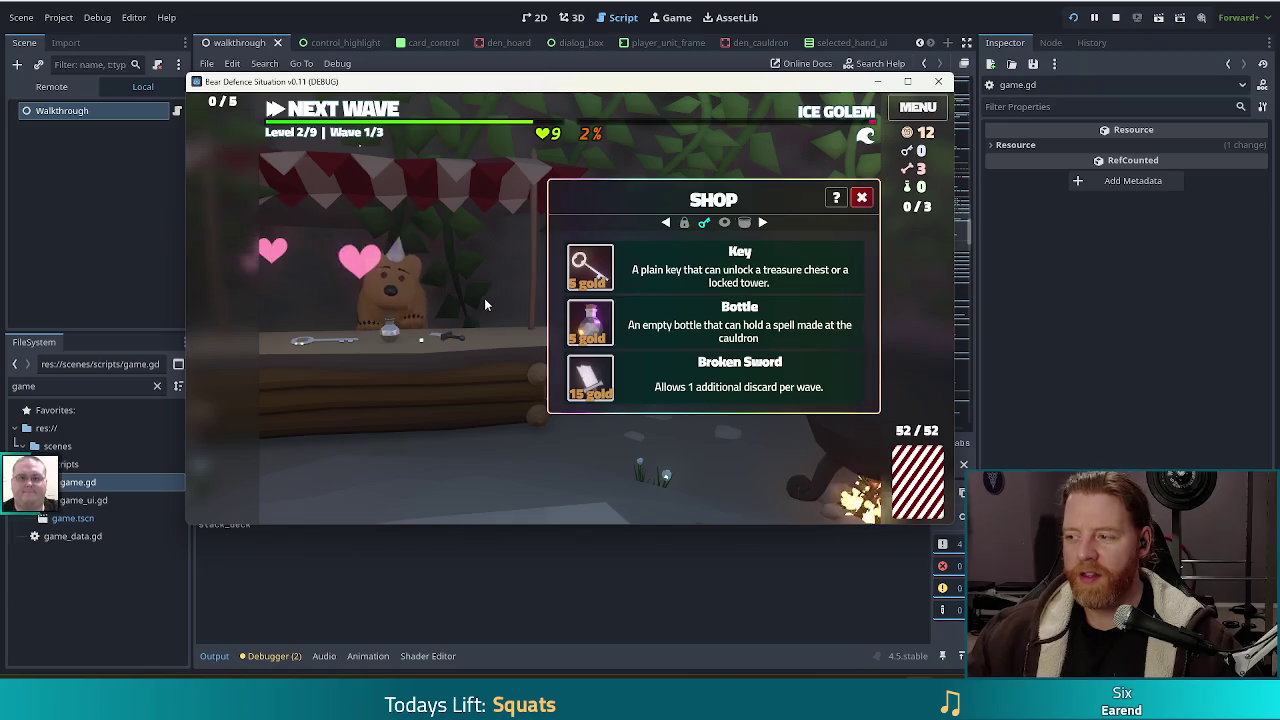
{"action": "left_click", "coordinate": [861, 195]}
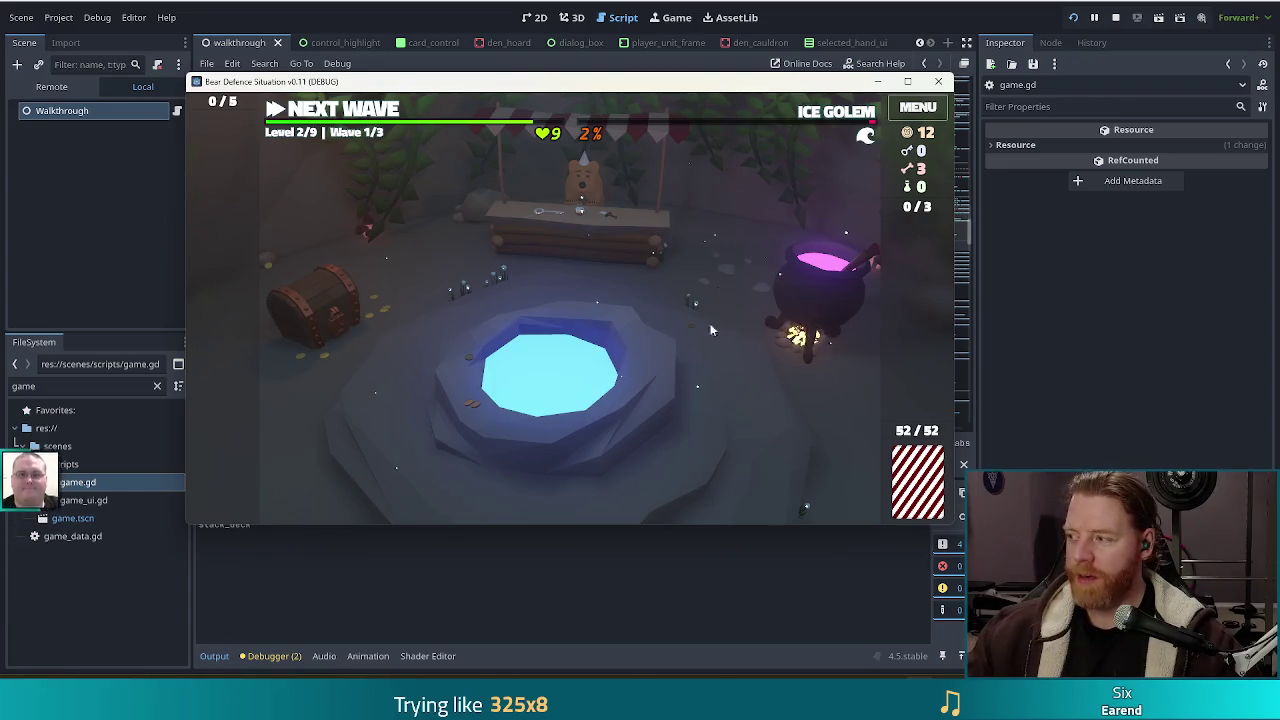
{"action": "left_click", "coordinate": [638, 415]}
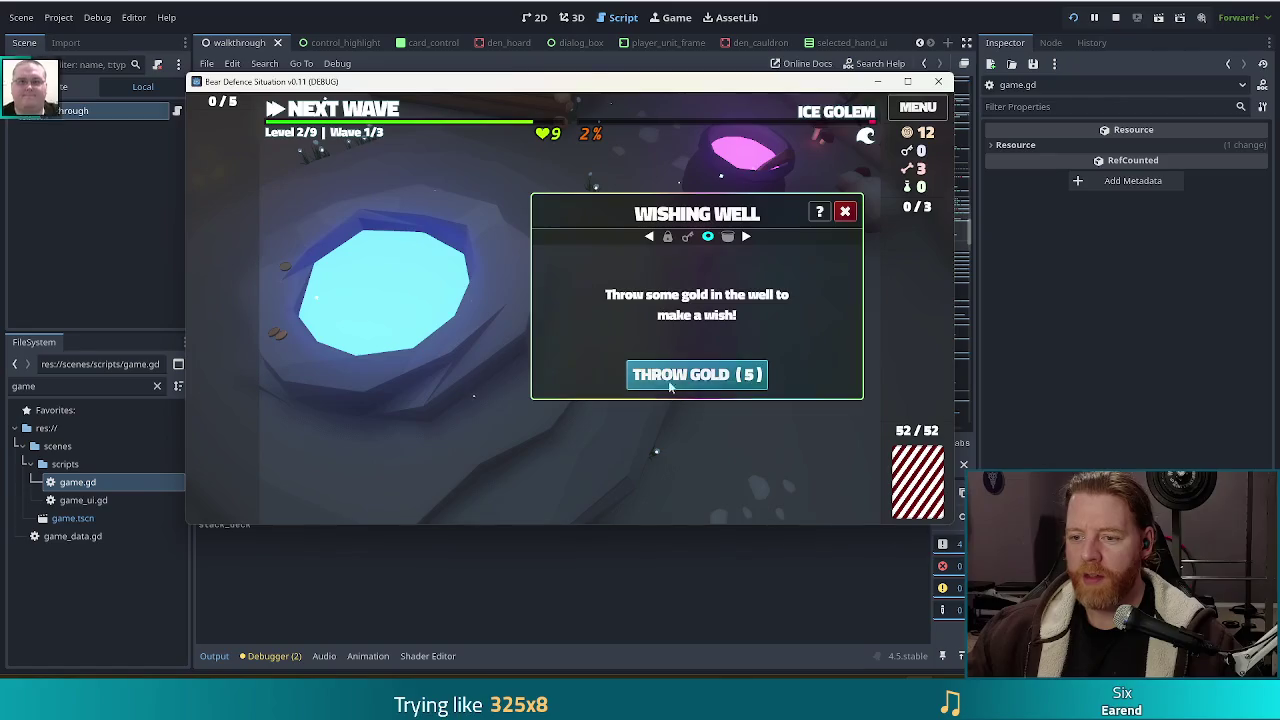
Throw 5 gold into the Wishing Well and take the Training Wheels wish, leaving 7 gold
{"action": "left_click", "coordinate": [682, 376]}
{"action": "mouse_move", "coordinate": [566, 255]}
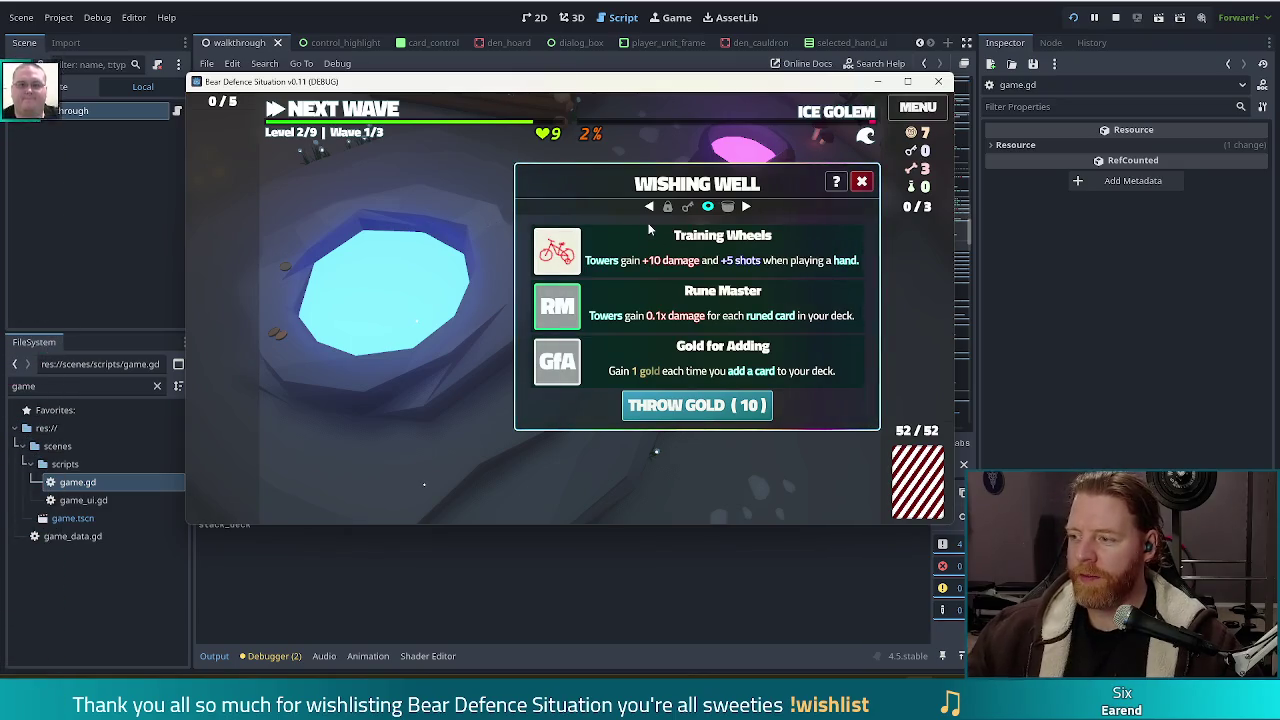
{"action": "left_click", "coordinate": [556, 250]}
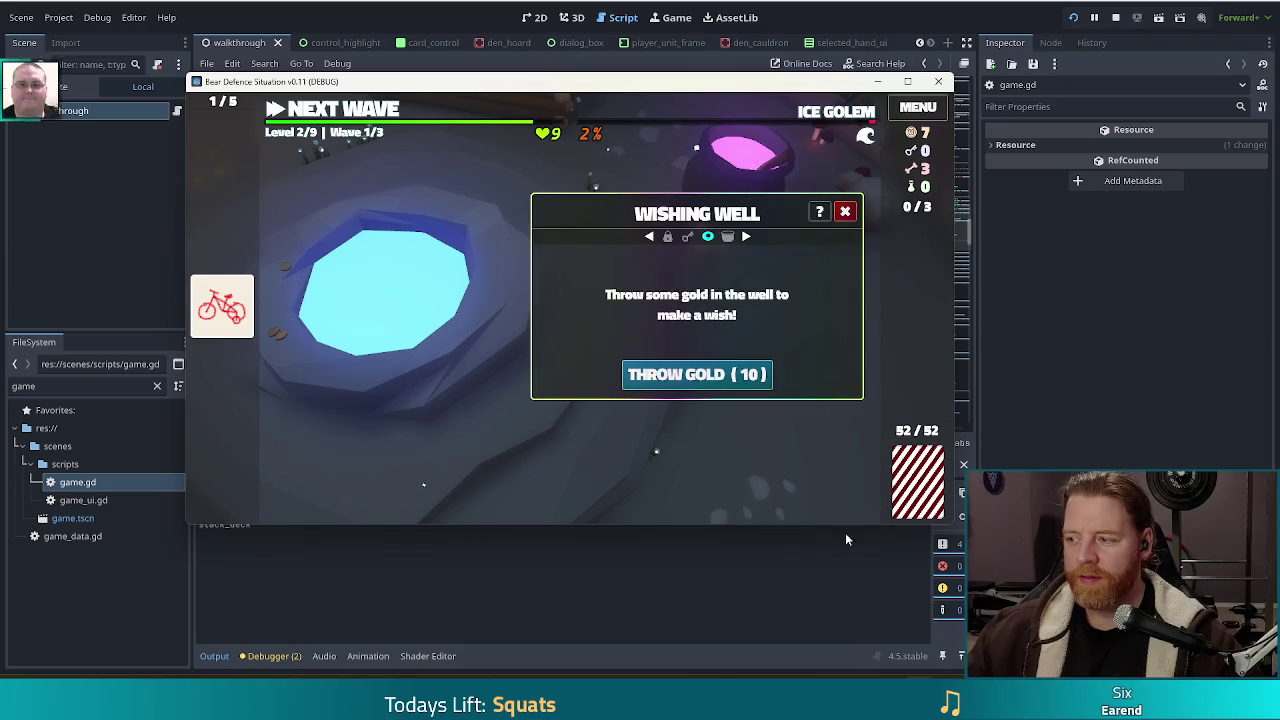
{"action": "left_click", "coordinate": [844, 212]}
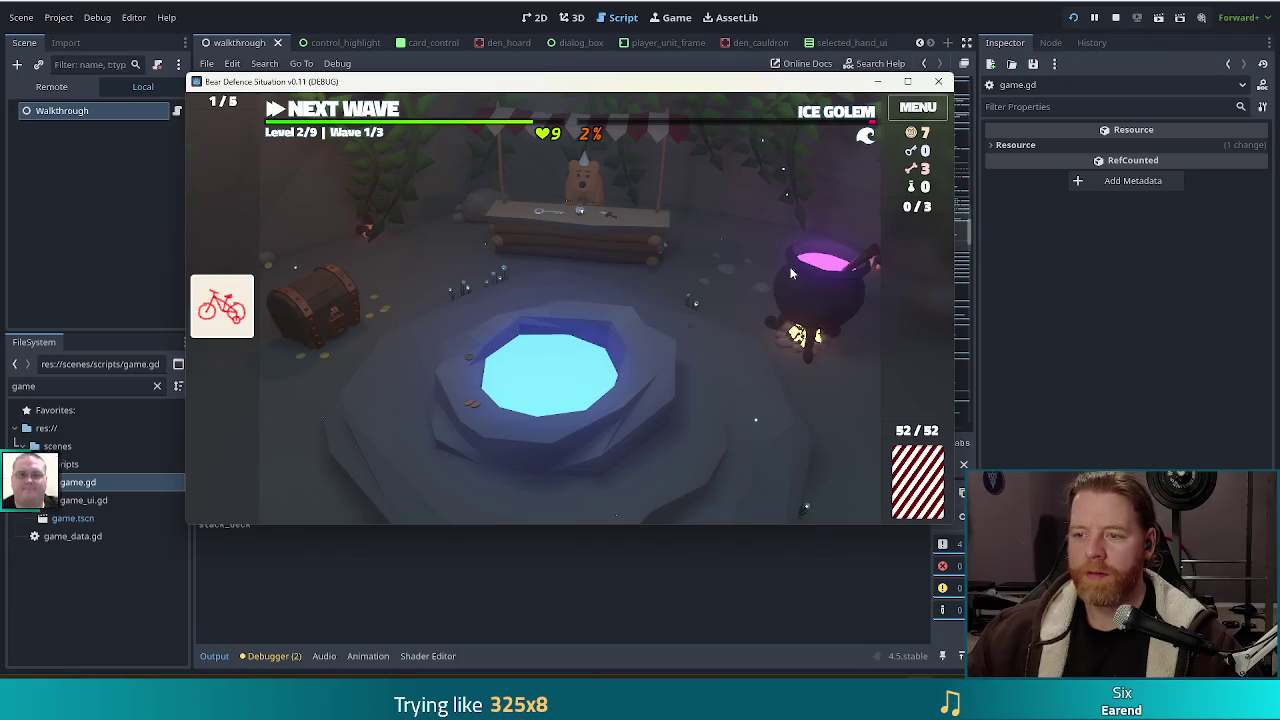
{"action": "mouse_move", "coordinate": [215, 310]}
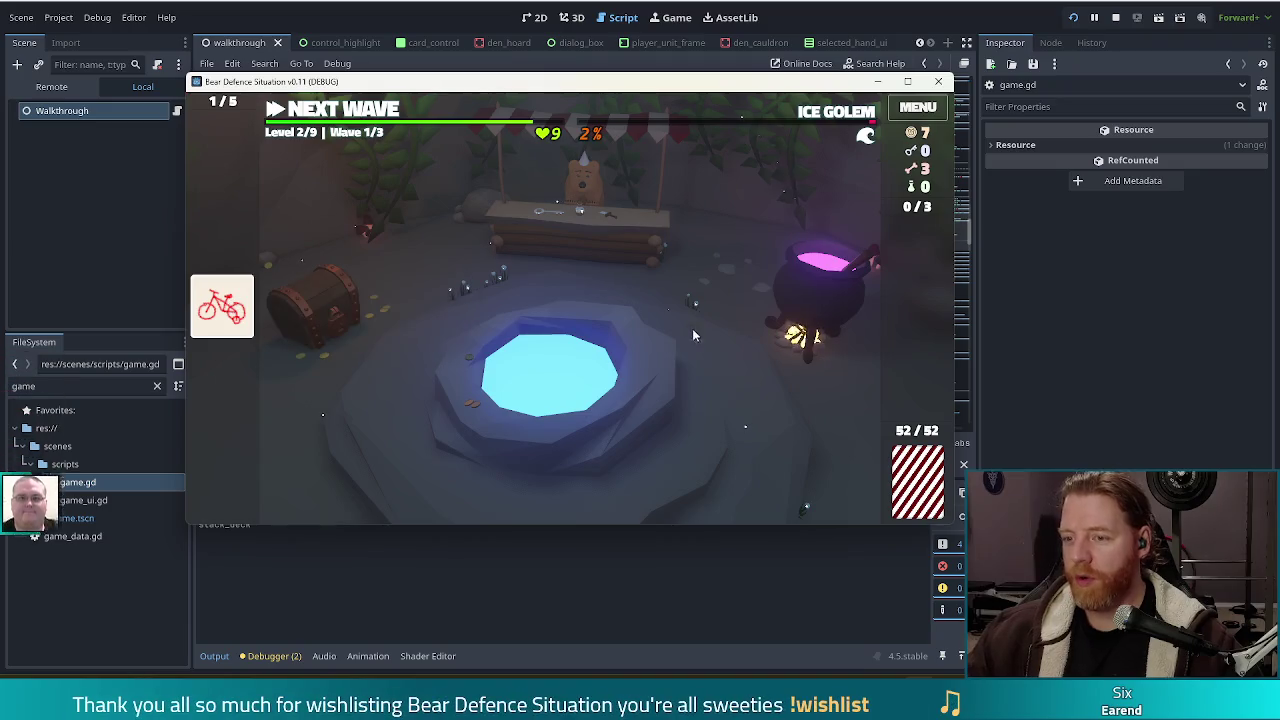
{"action": "left_click", "coordinate": [798, 289]}
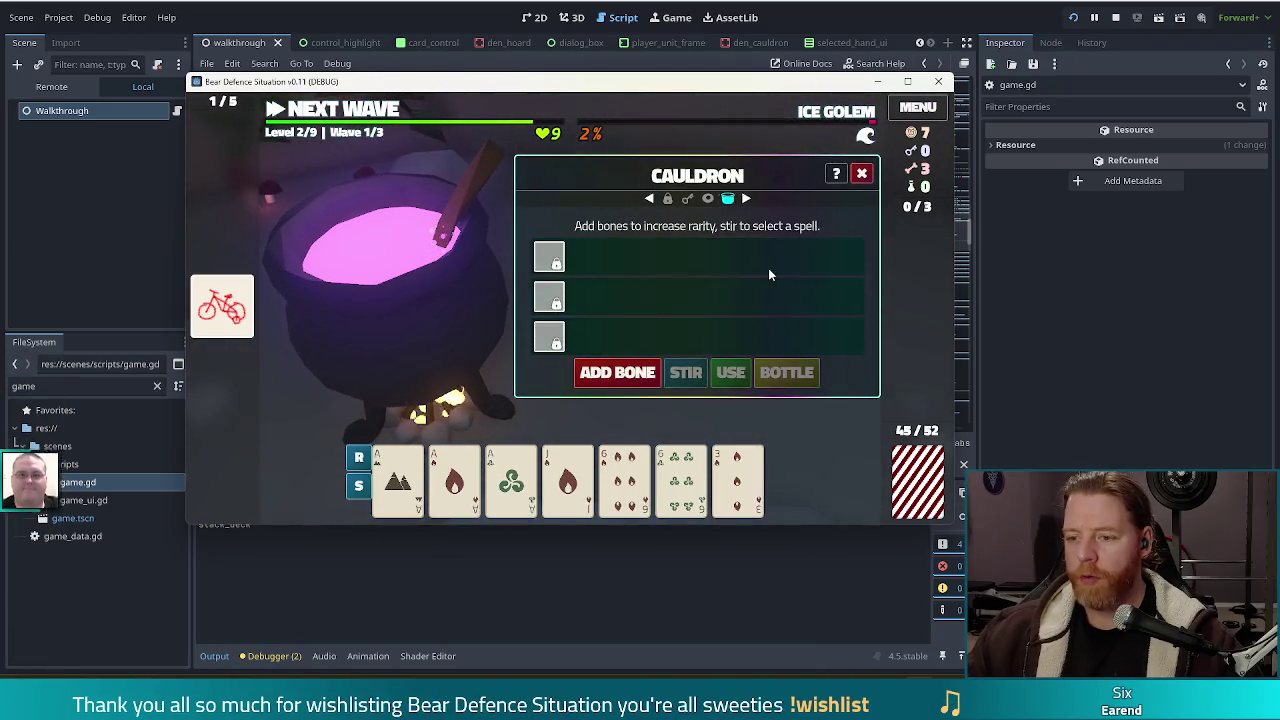
Add a bone to the cauldron and inscribe the Fehu rune onto the Ace of Earth
{"action": "left_click", "coordinate": [592, 375]}
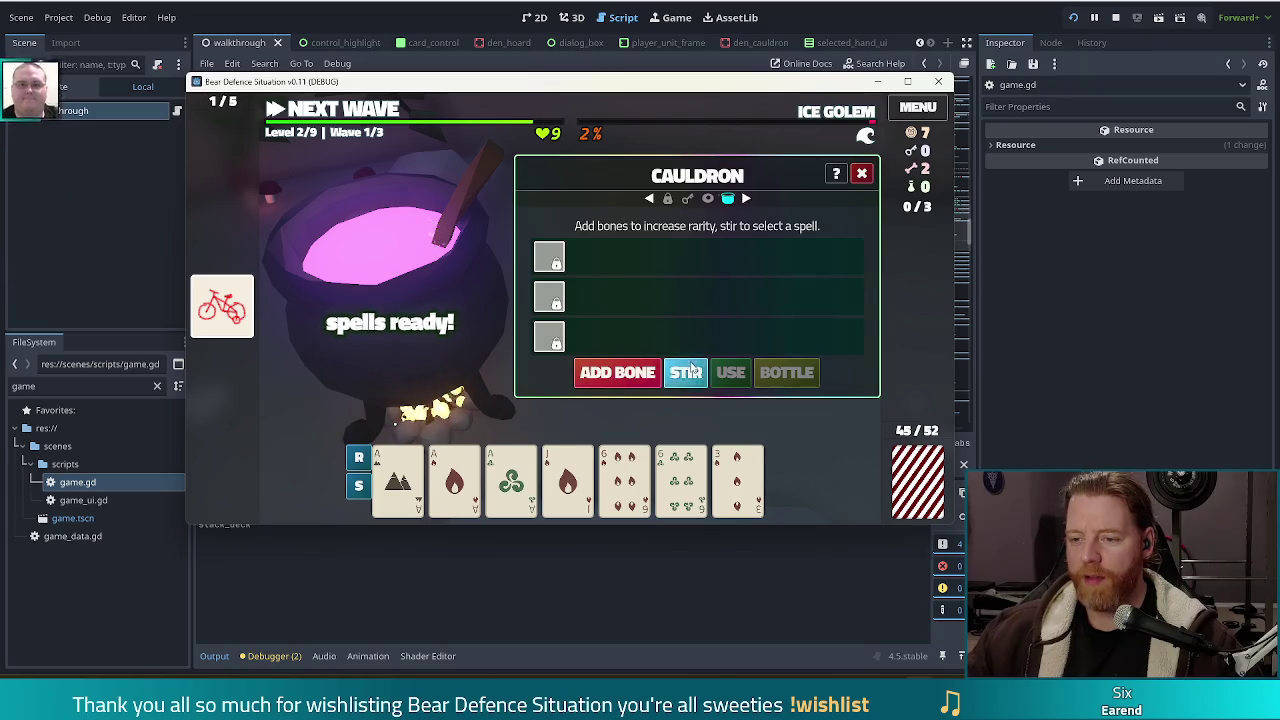
{"action": "left_click", "coordinate": [398, 480]}
{"action": "left_click", "coordinate": [693, 341]}
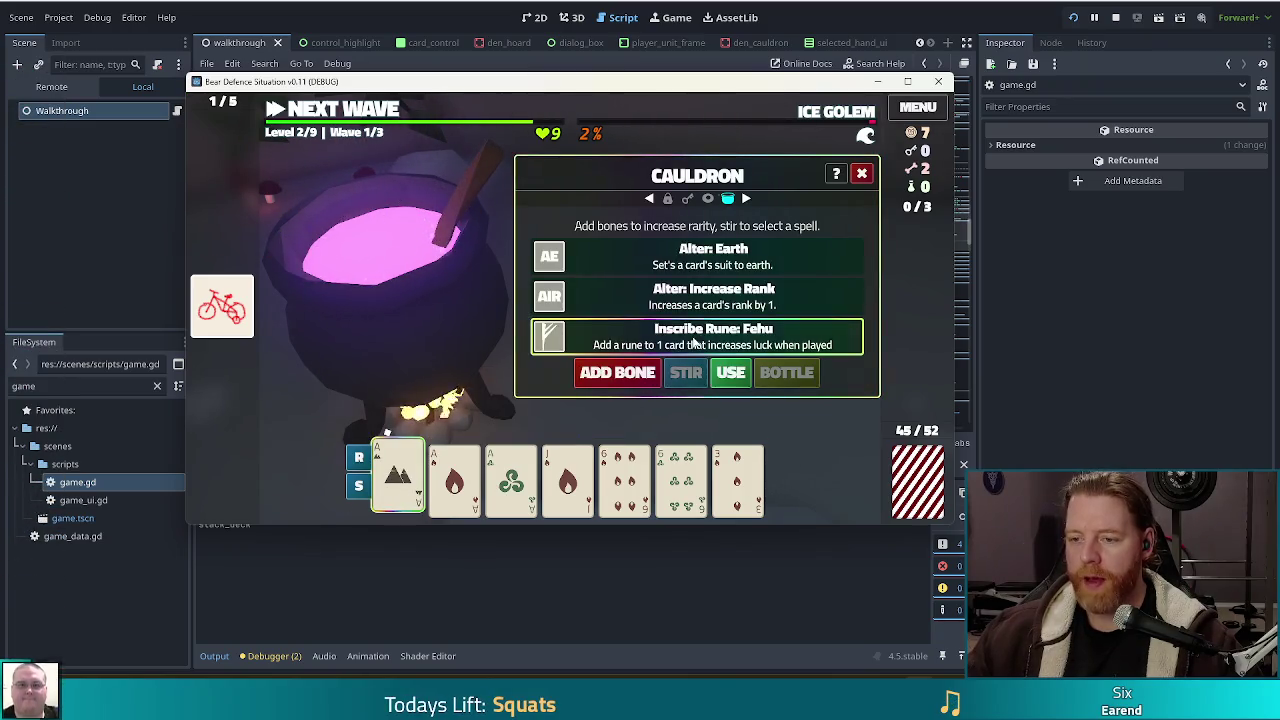
{"action": "left_click", "coordinate": [735, 383]}
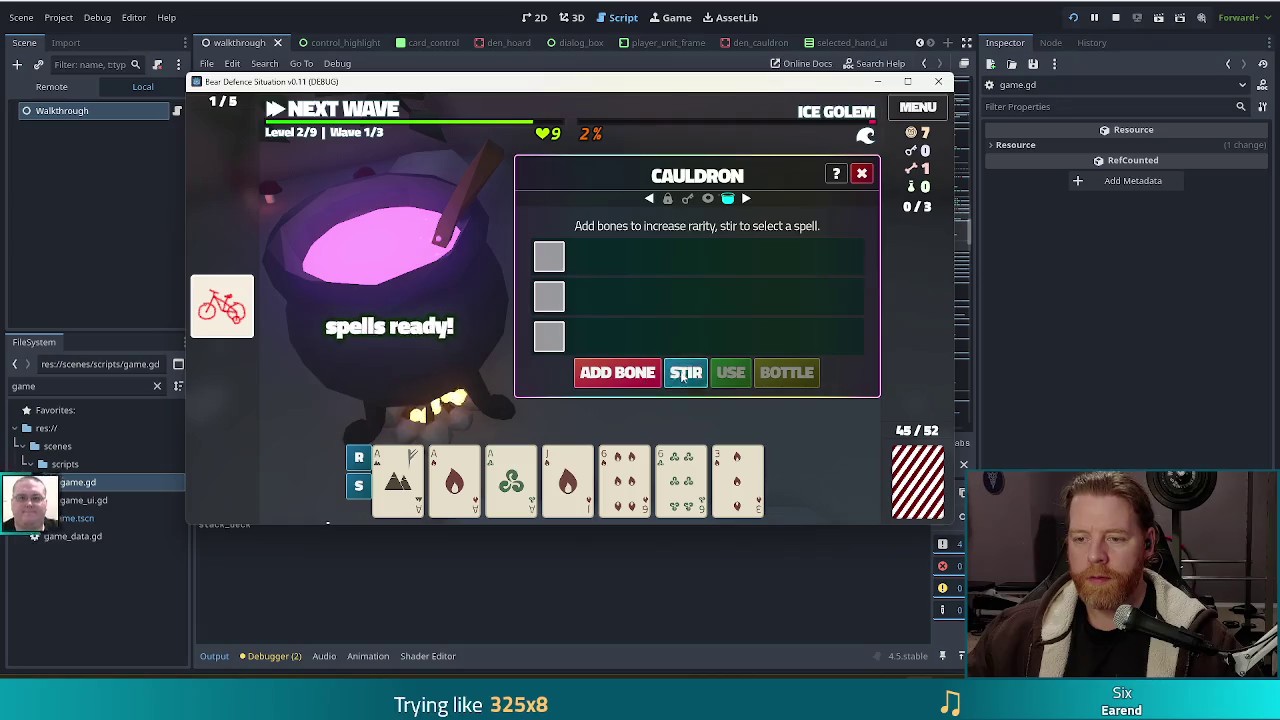
Reroll the cauldron spells, turn the Ace of Wind into Fire, and return to the den
{"action": "left_click", "coordinate": [686, 372]}
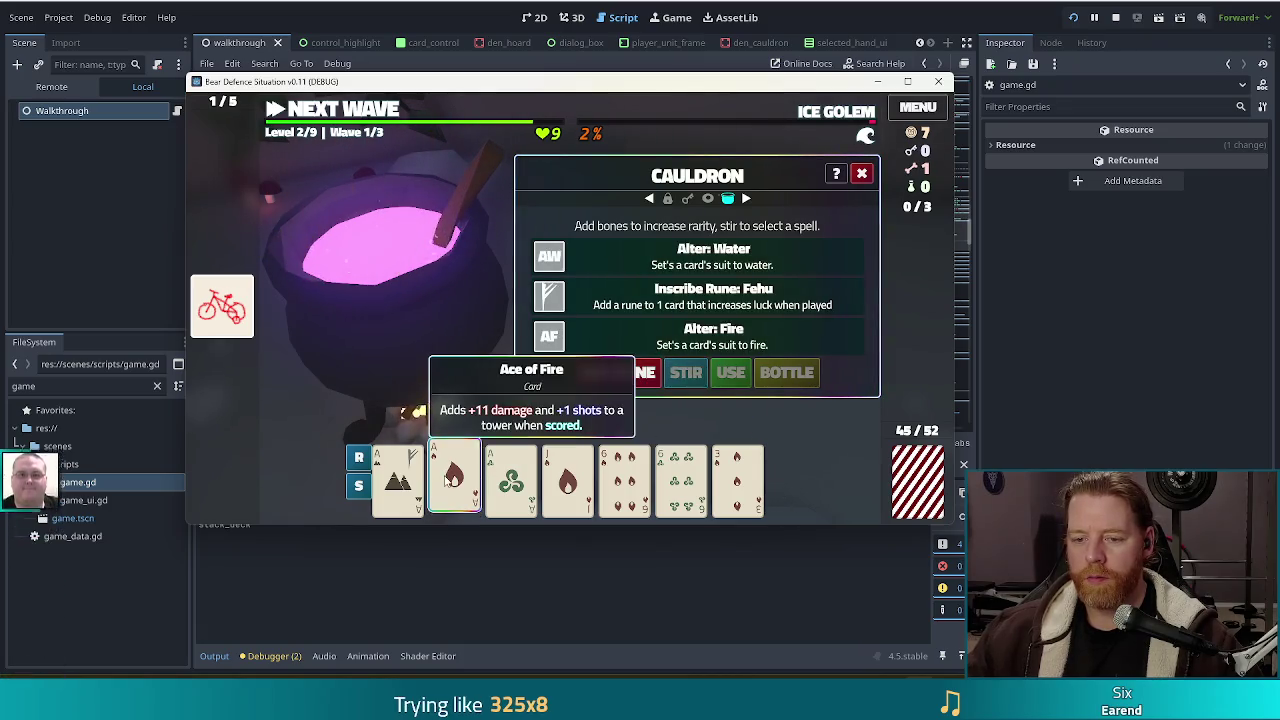
{"action": "left_click", "coordinate": [730, 372]}
{"action": "left_click", "coordinate": [633, 380]}
{"action": "left_click", "coordinate": [686, 372]}
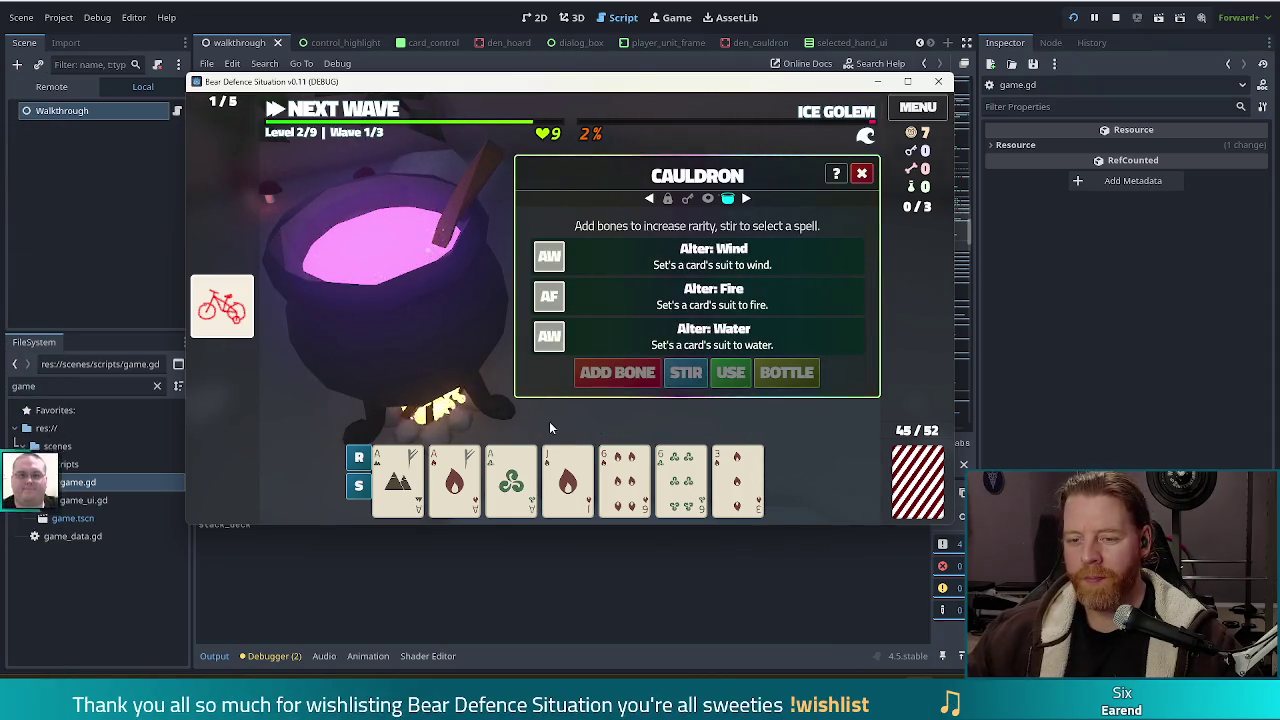
{"action": "left_click", "coordinate": [511, 480]}
{"action": "left_click", "coordinate": [655, 302]}
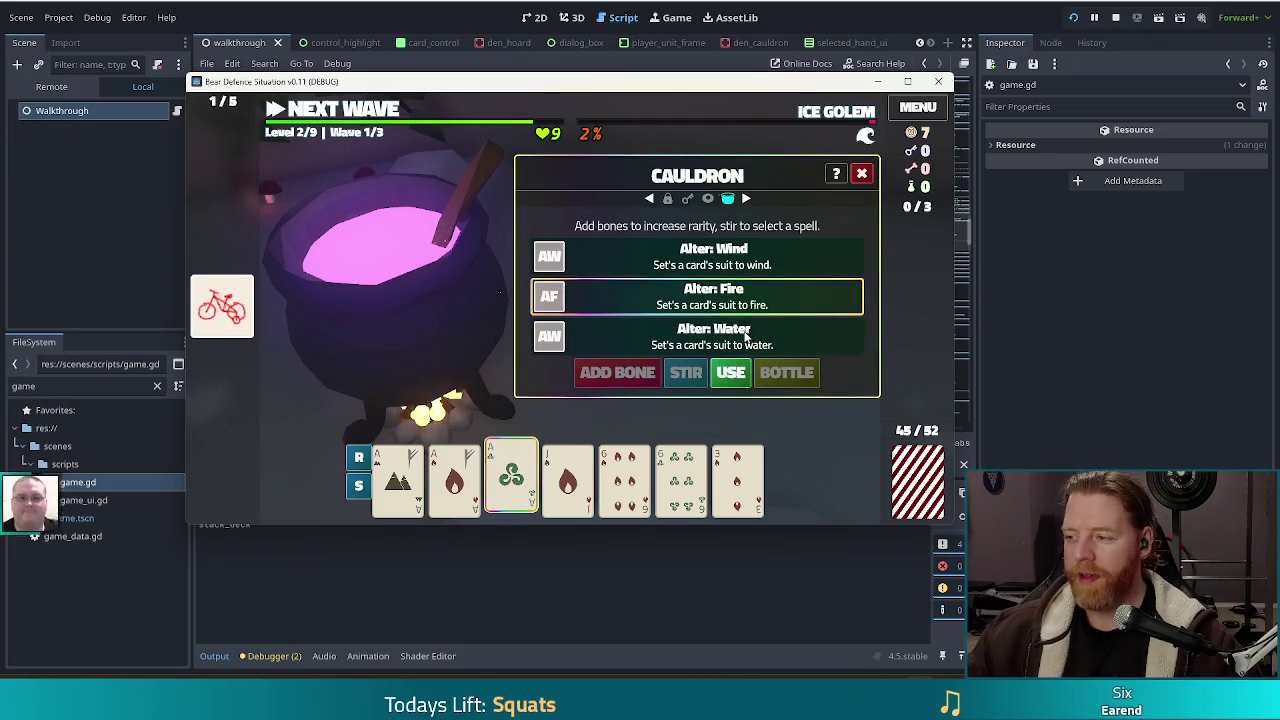
{"action": "left_click", "coordinate": [730, 372]}
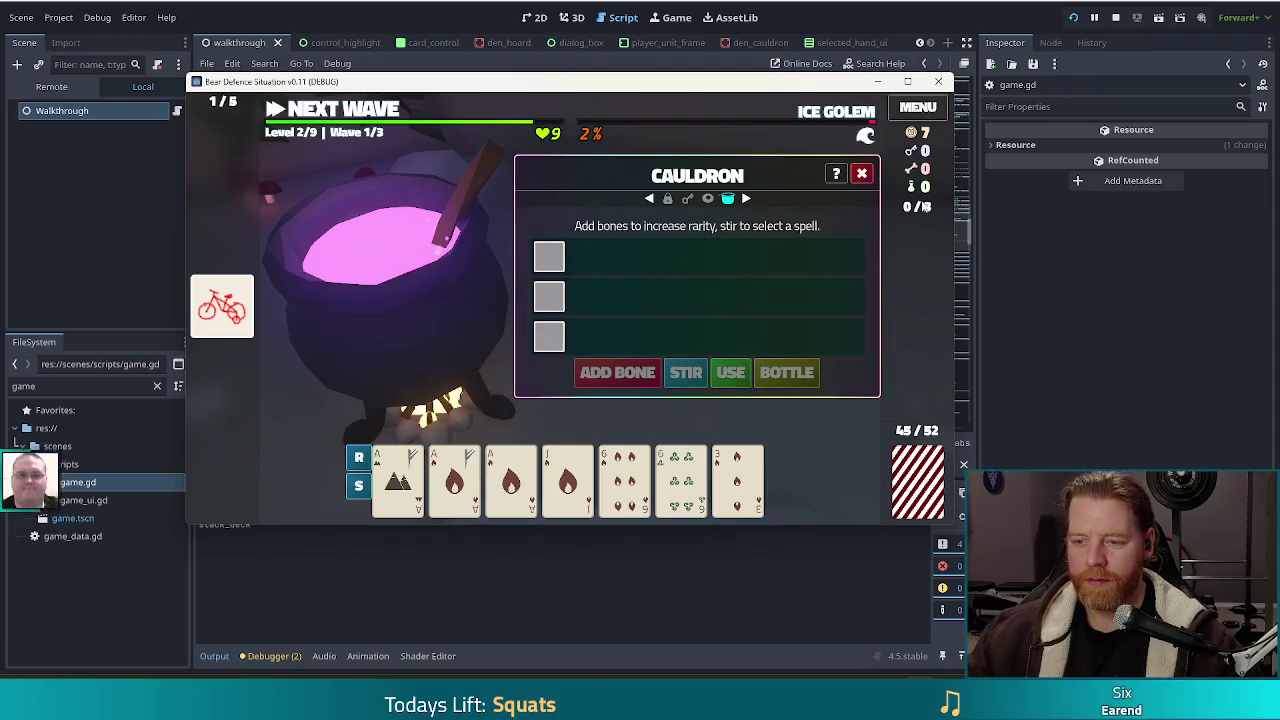
{"action": "left_click", "coordinate": [860, 176]}
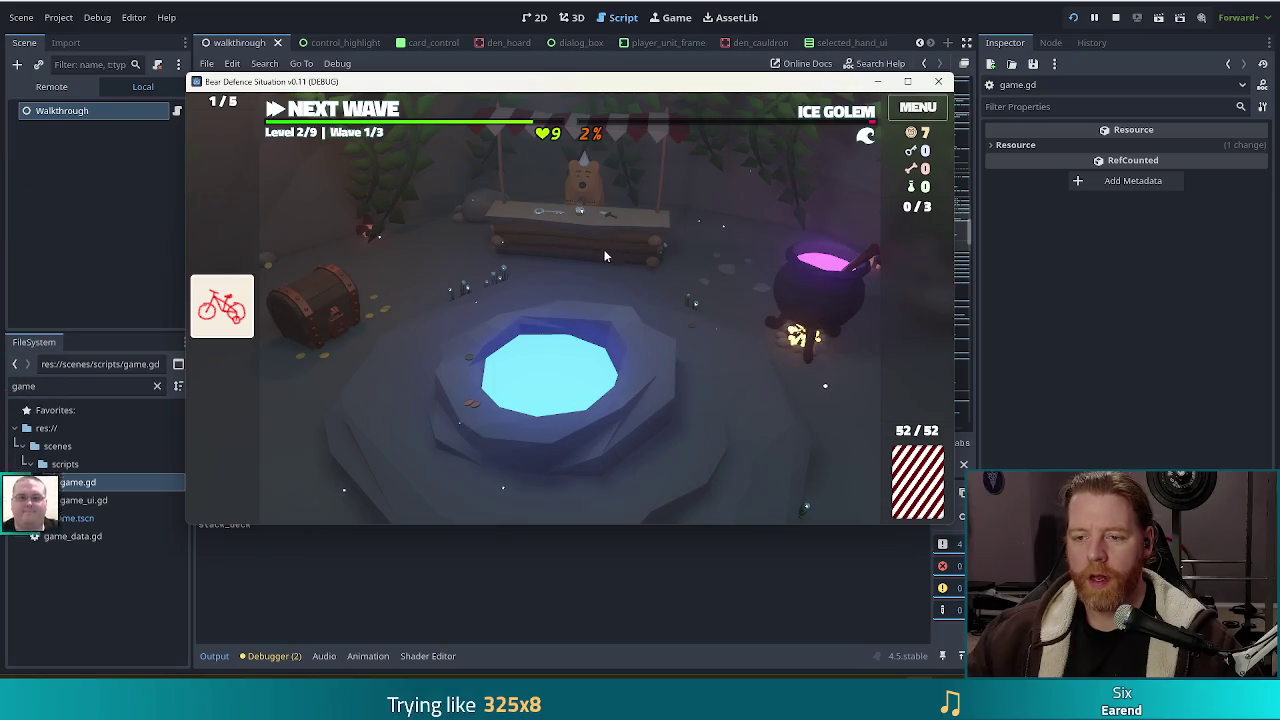
Buy the Key from the bear's shop
{"action": "left_click", "coordinate": [608, 251]}
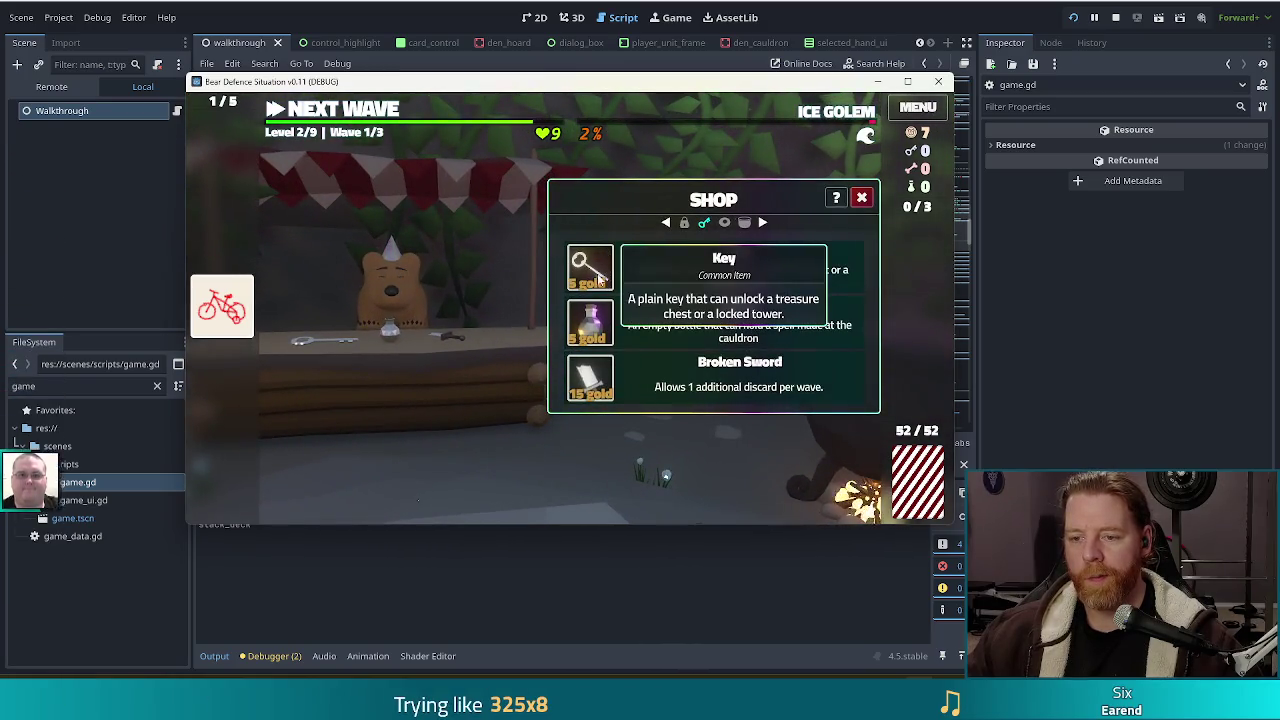
{"action": "left_click", "coordinate": [605, 280]}
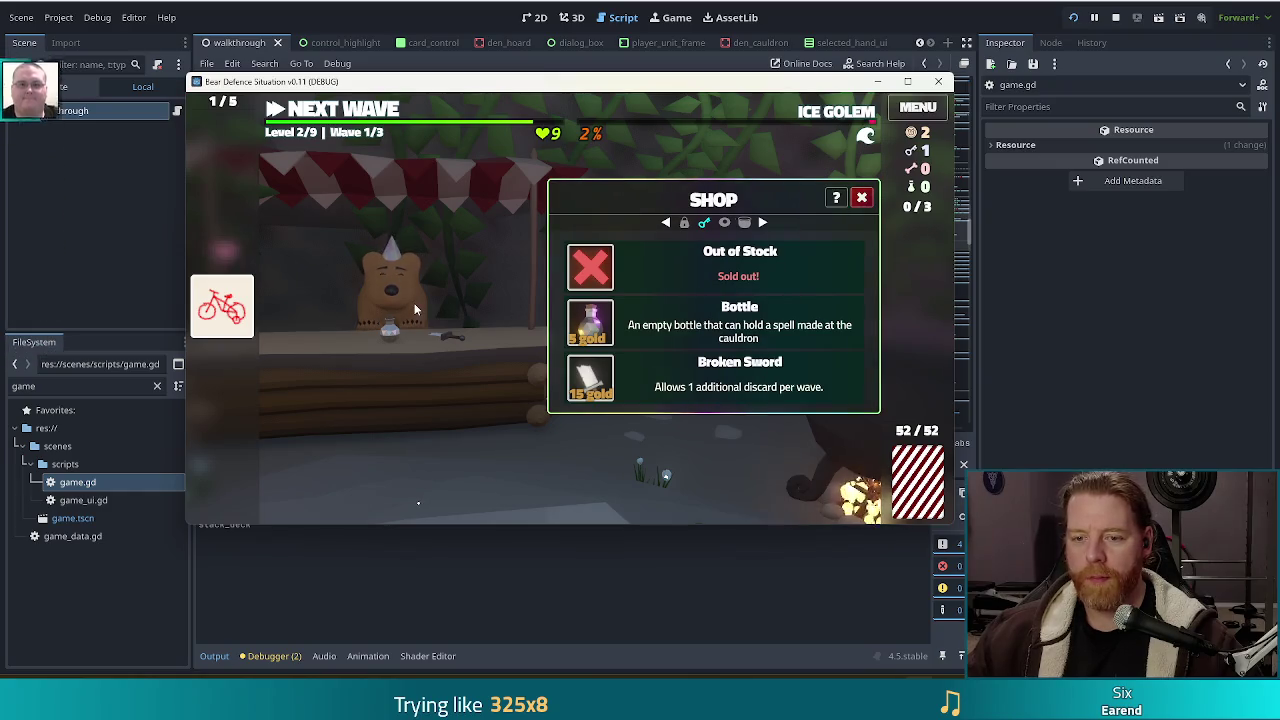
{"action": "left_click", "coordinate": [862, 198]}
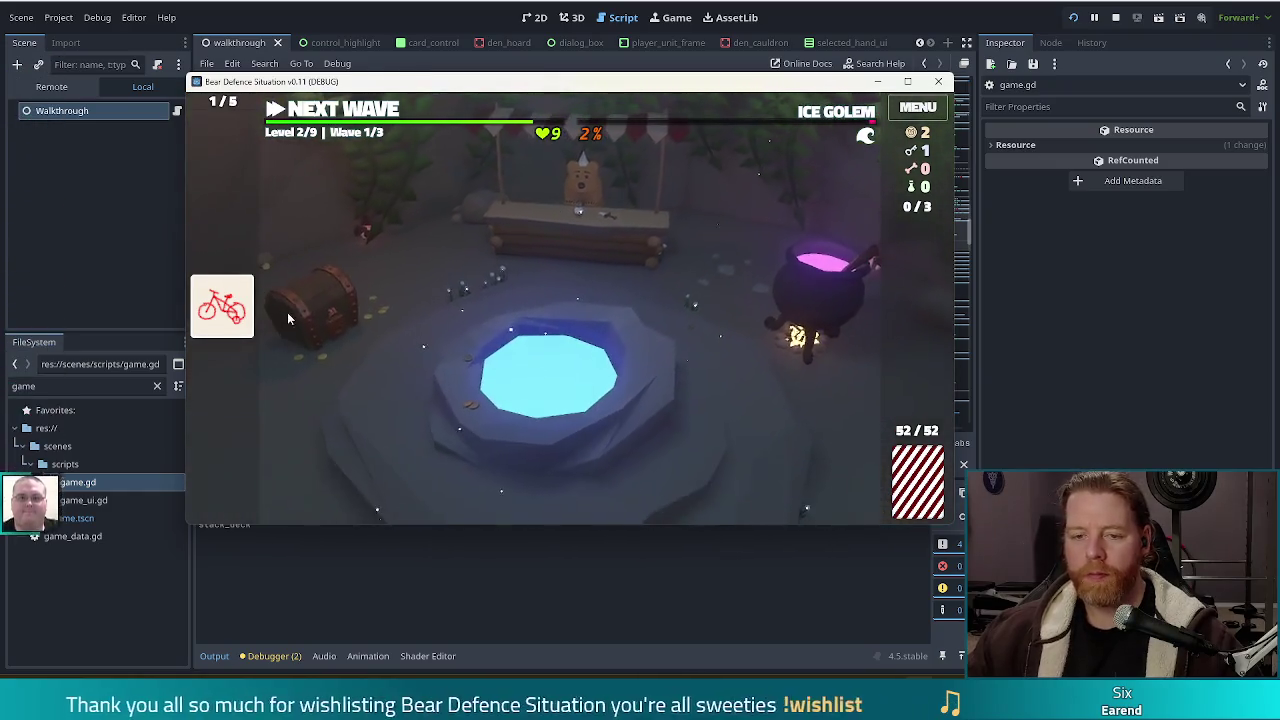
Unlock the chest, use its Keyring loot card to gain 3 keys, and go to the battlefield
{"action": "left_click", "coordinate": [342, 303]}
{"action": "left_click", "coordinate": [351, 290]}
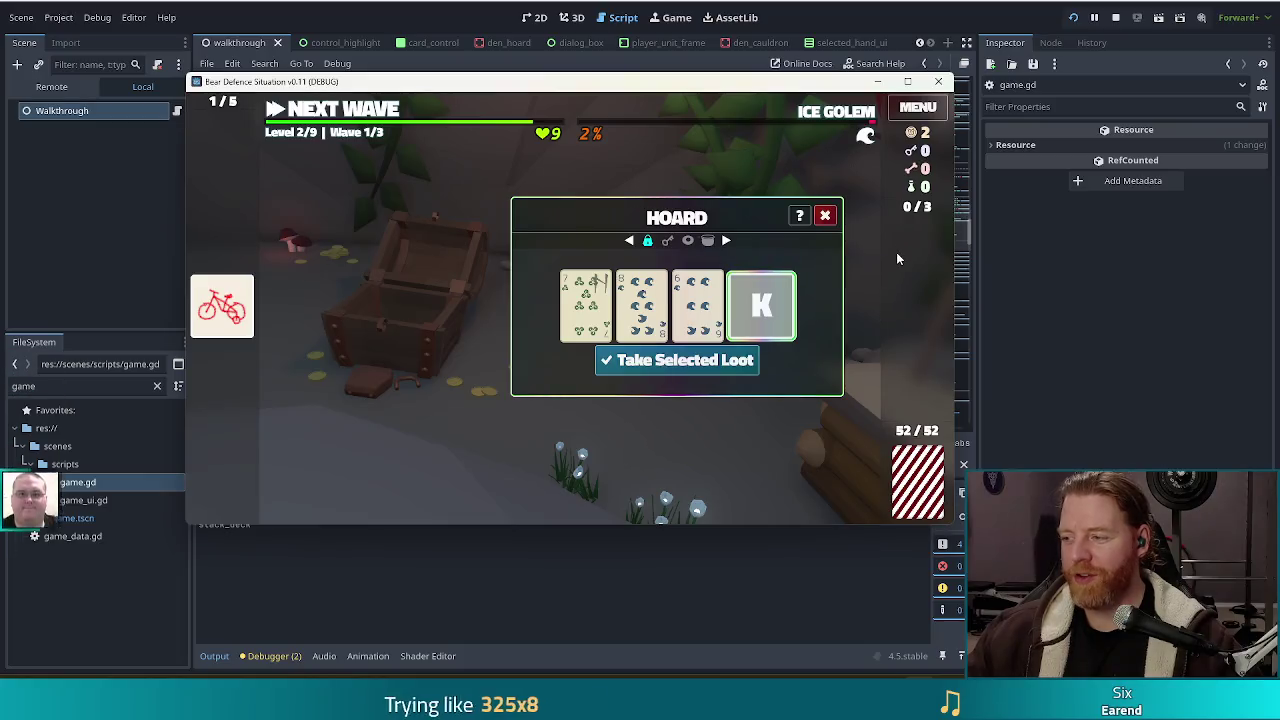
{"action": "left_click", "coordinate": [702, 362]}
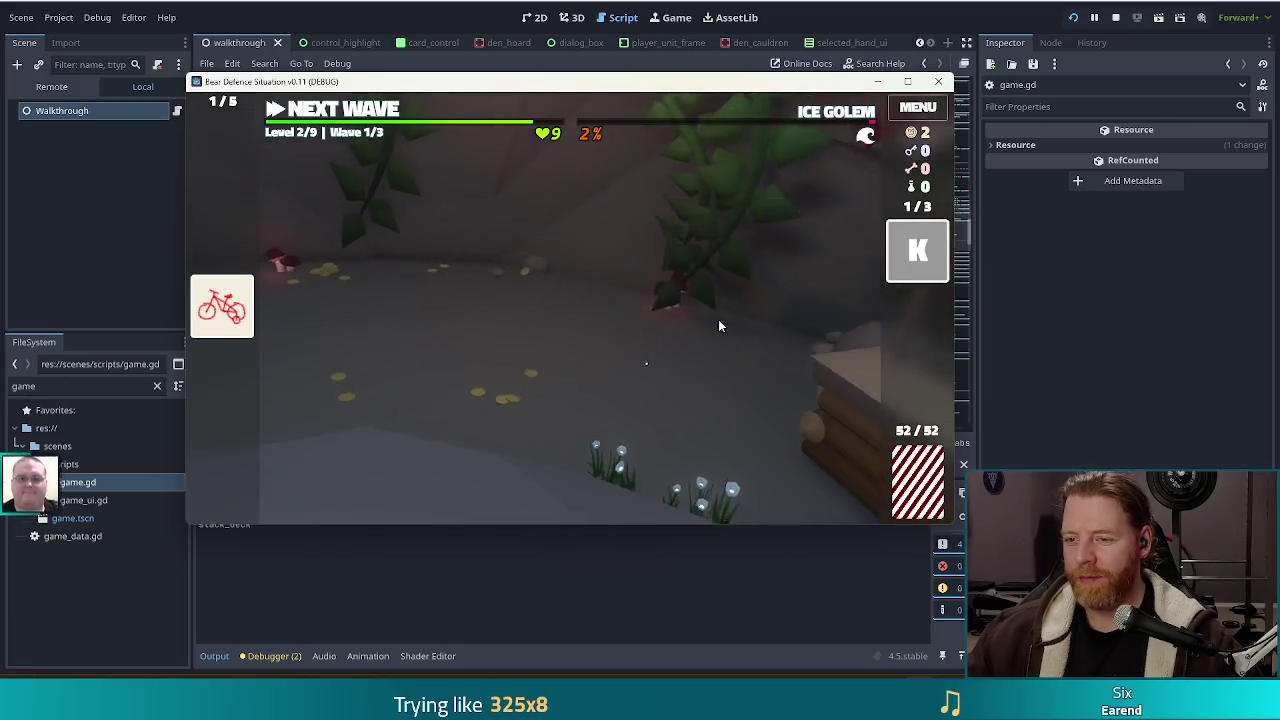
{"action": "mouse_move", "coordinate": [918, 252]}
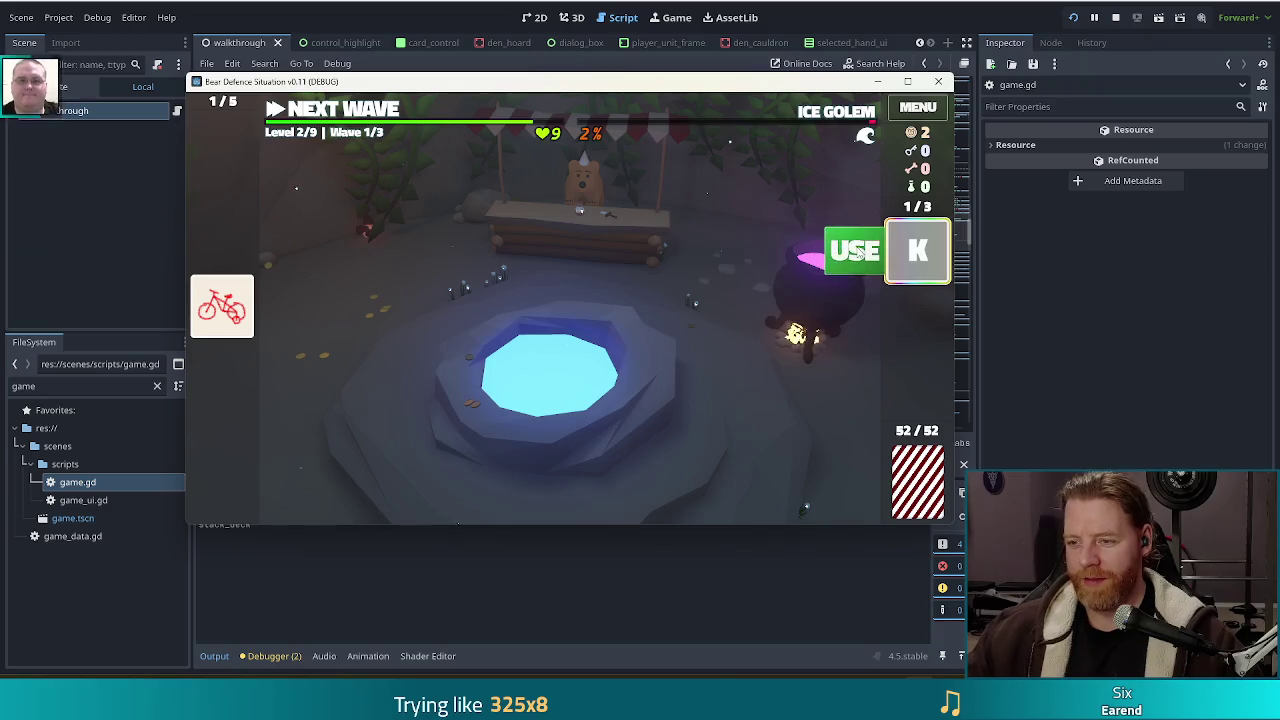
{"action": "left_click", "coordinate": [862, 250]}
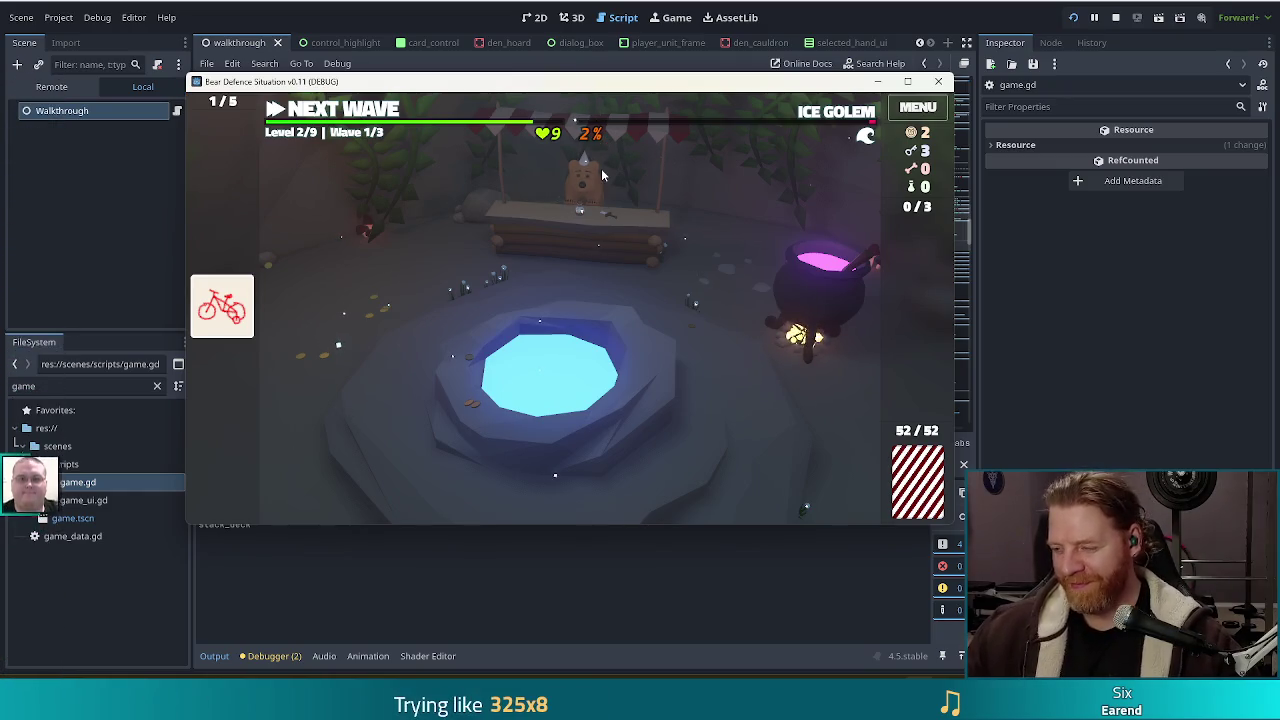
{"action": "left_click", "coordinate": [368, 112]}
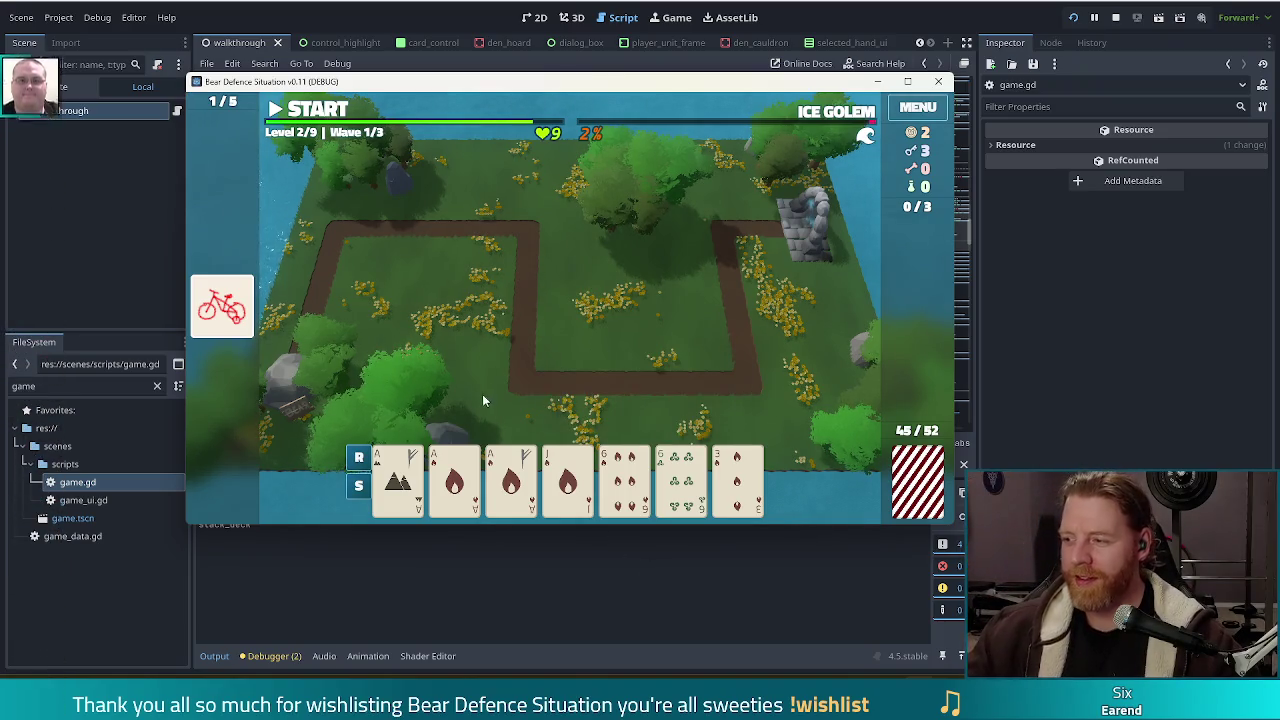
Build a Lightning Tower from a fire flush, place it on the map, and clear Wave 1
{"action": "left_click", "coordinate": [455, 480]}
{"action": "left_click", "coordinate": [511, 480]}
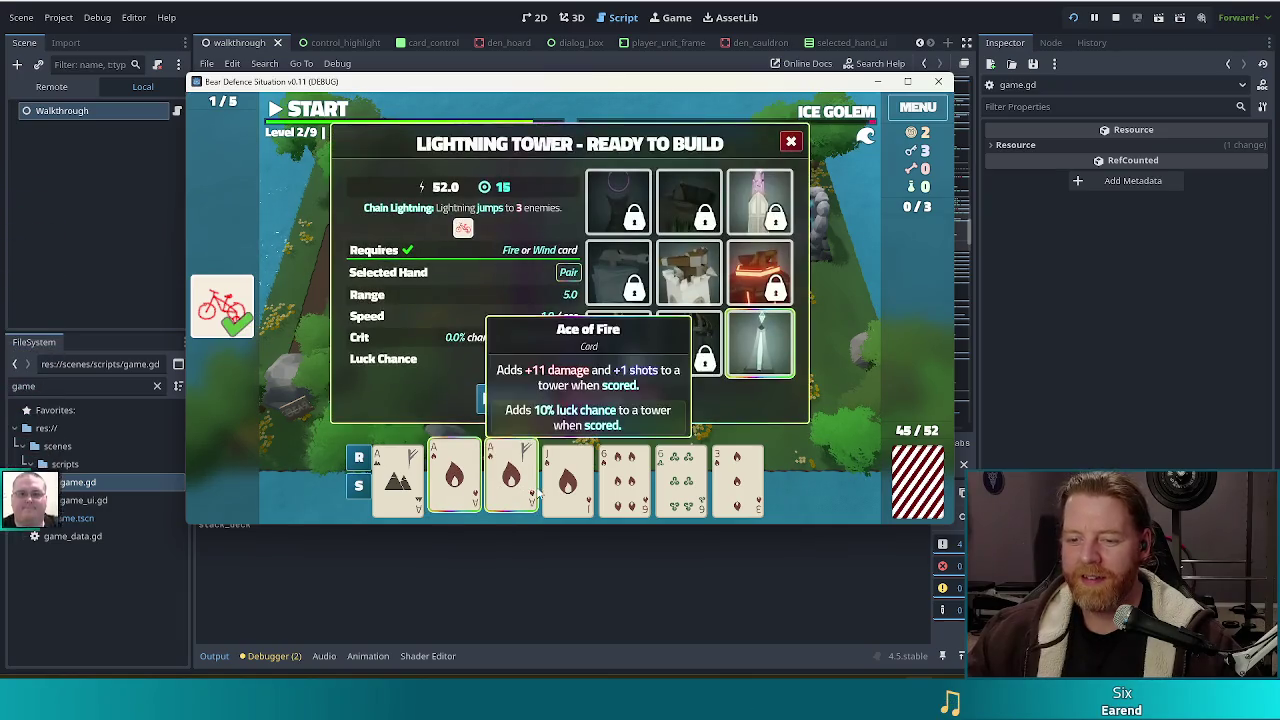
{"action": "left_click", "coordinate": [622, 487]}
{"action": "left_click", "coordinate": [738, 480]}
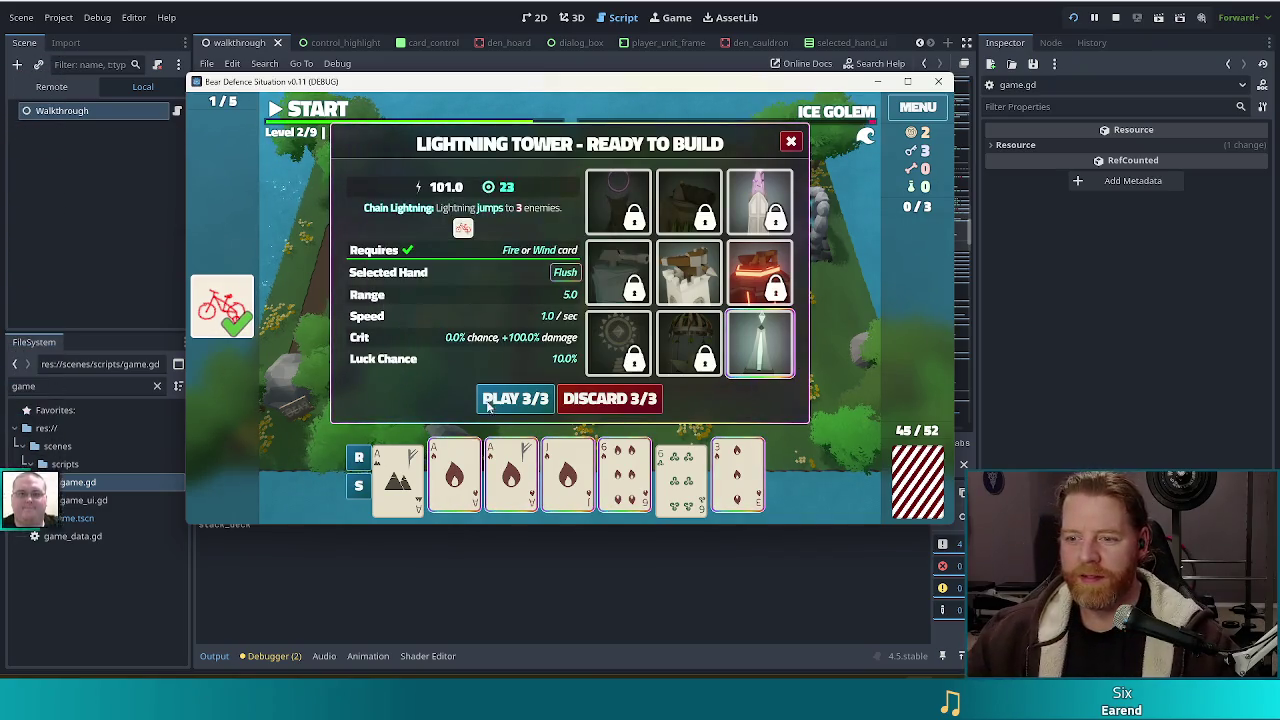
{"action": "mouse_move", "coordinate": [228, 303]}
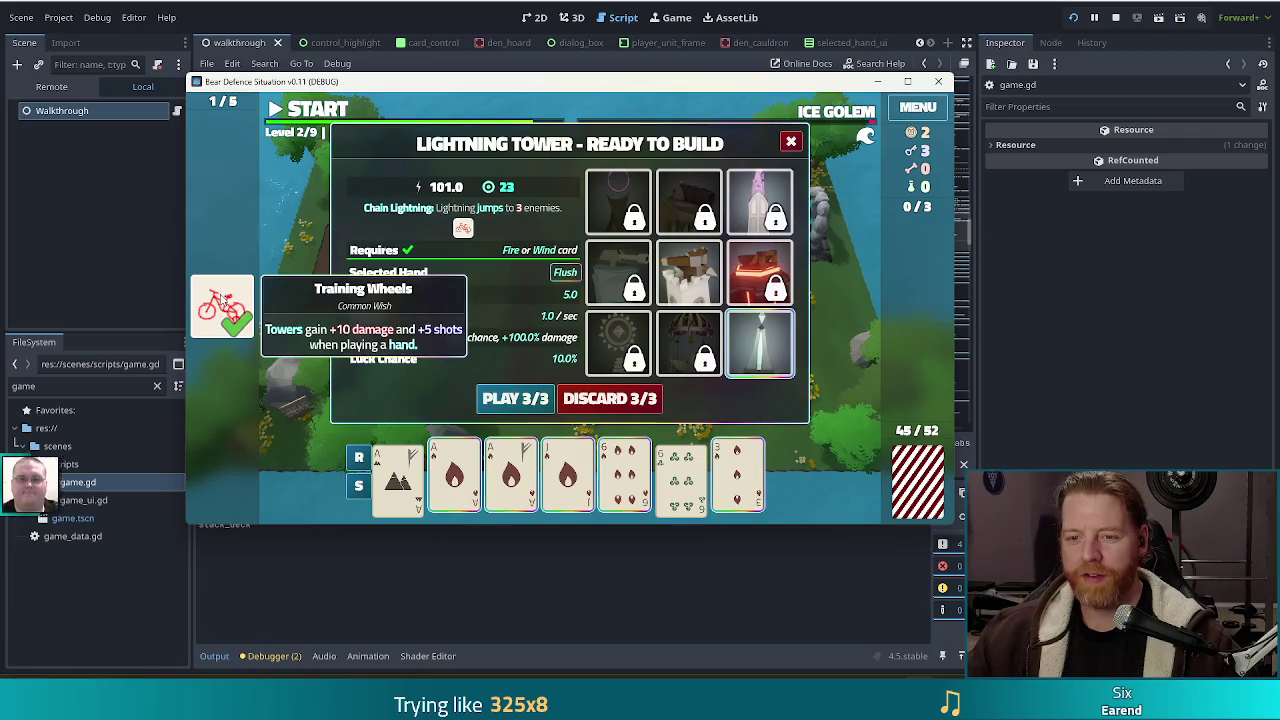
{"action": "left_click", "coordinate": [540, 405]}
{"action": "left_click", "coordinate": [680, 318]}
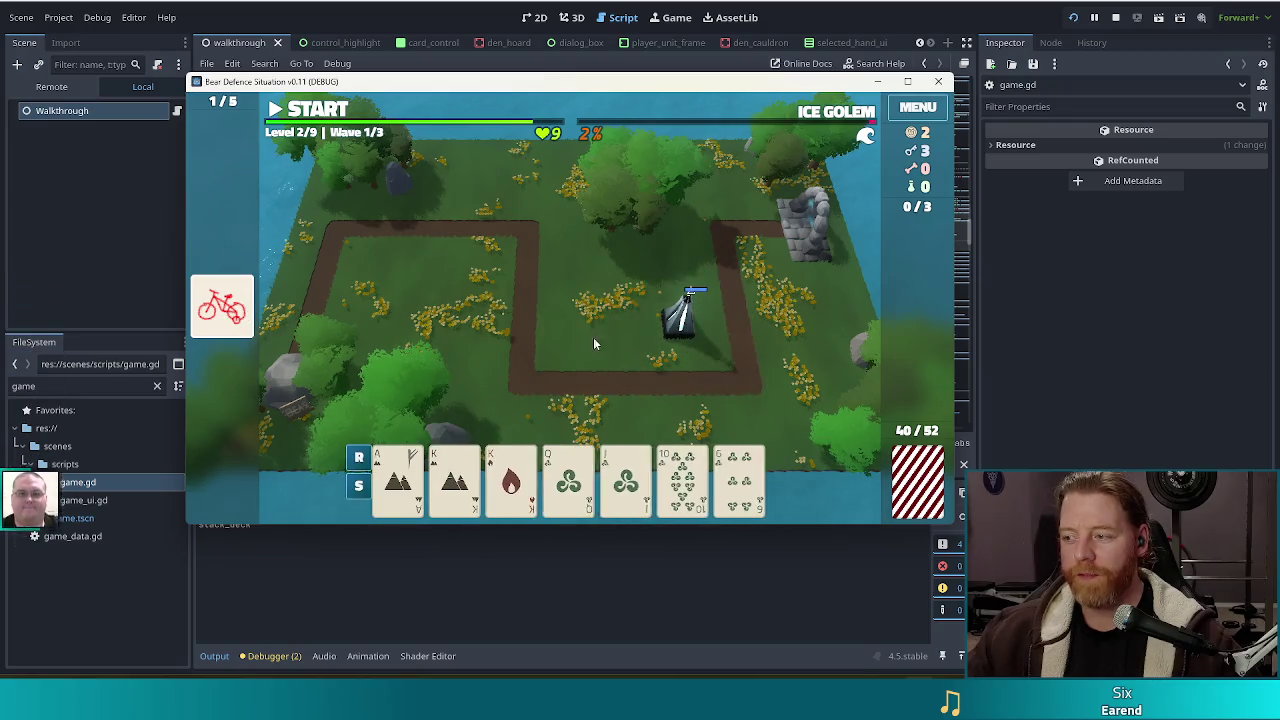
{"action": "left_click", "coordinate": [289, 116]}
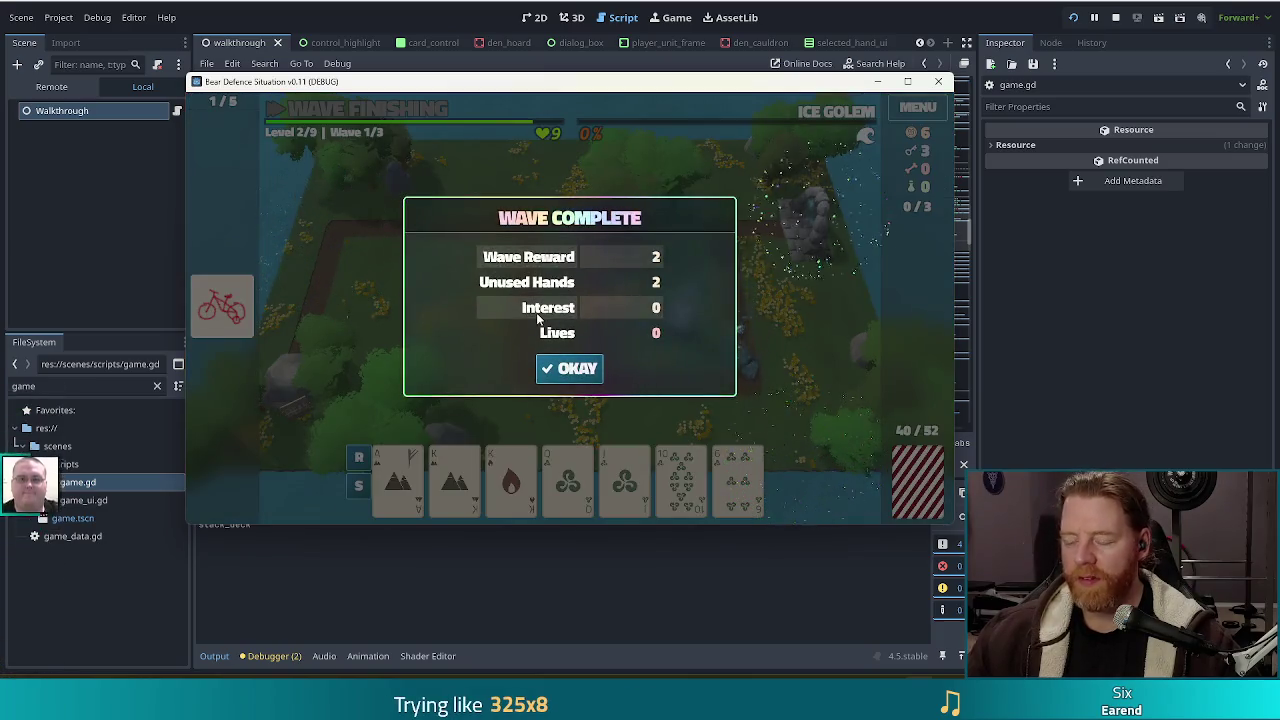
{"action": "left_click", "coordinate": [590, 372]}
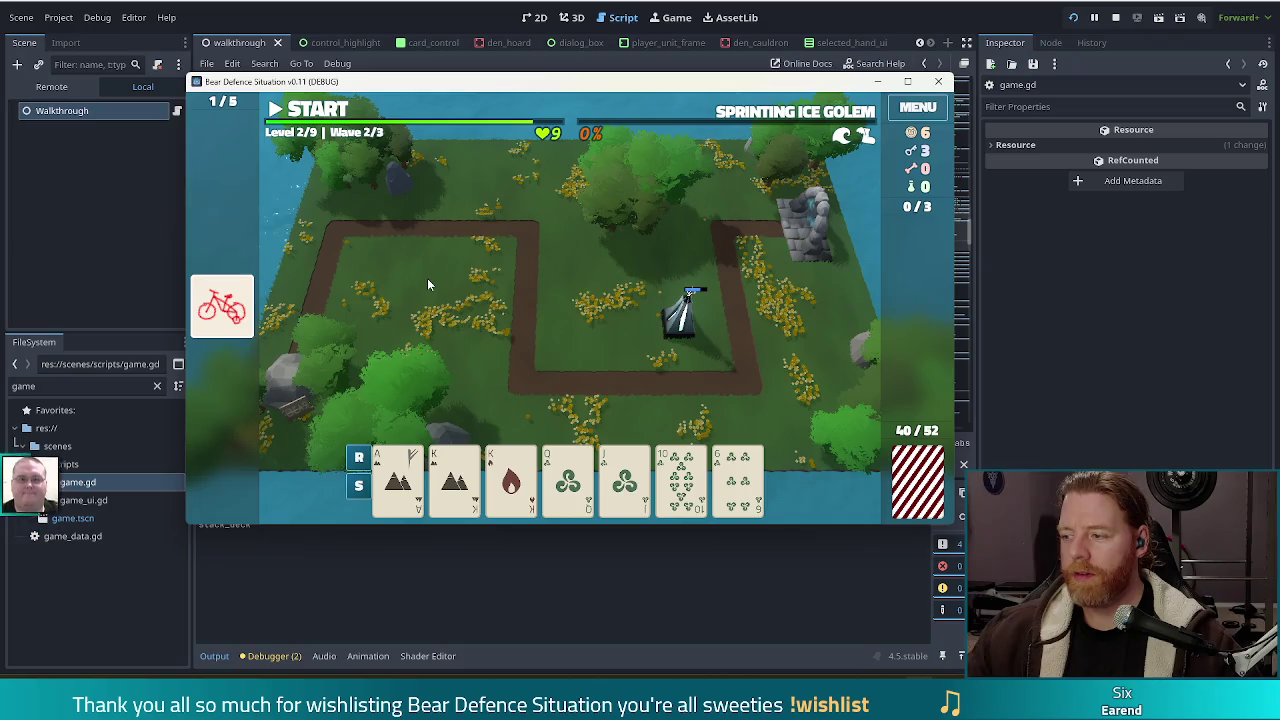
Play a straight with the Ace of Earth and Jack of Wind, place the tower, and start Wave 2
{"action": "left_click", "coordinate": [398, 480]}
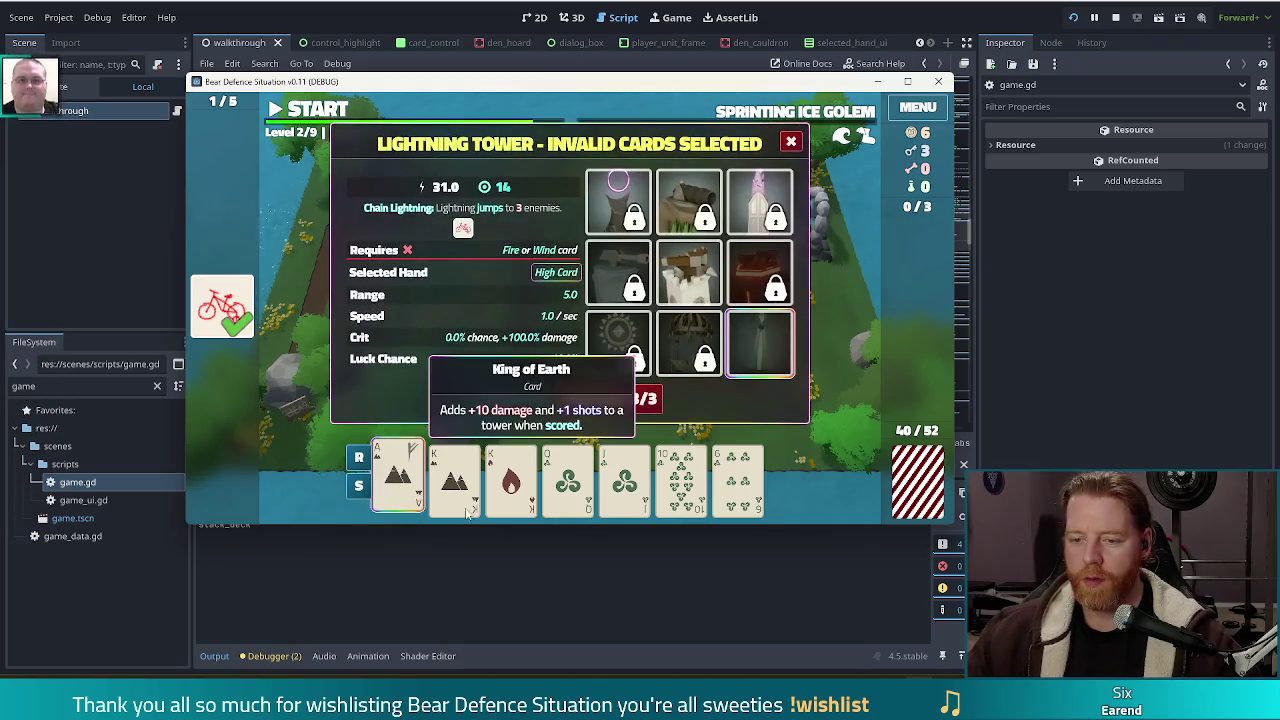
{"action": "left_click", "coordinate": [627, 487]}
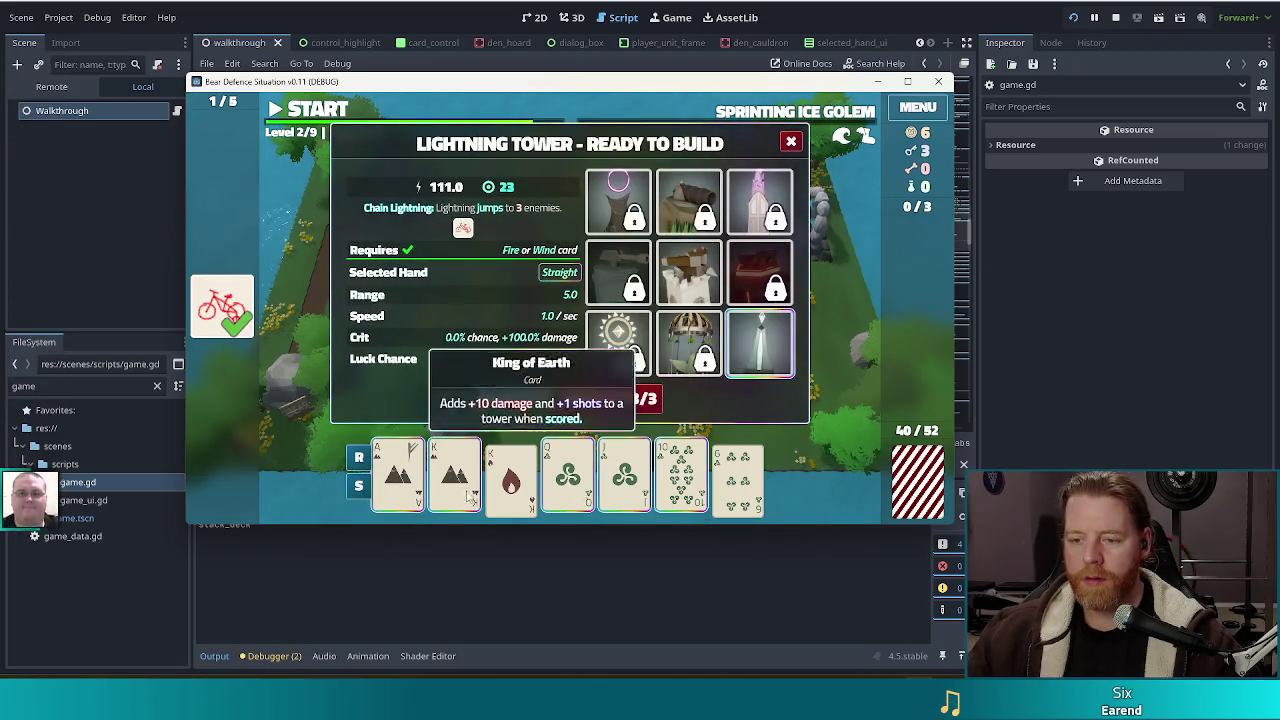
{"action": "left_click", "coordinate": [515, 398]}
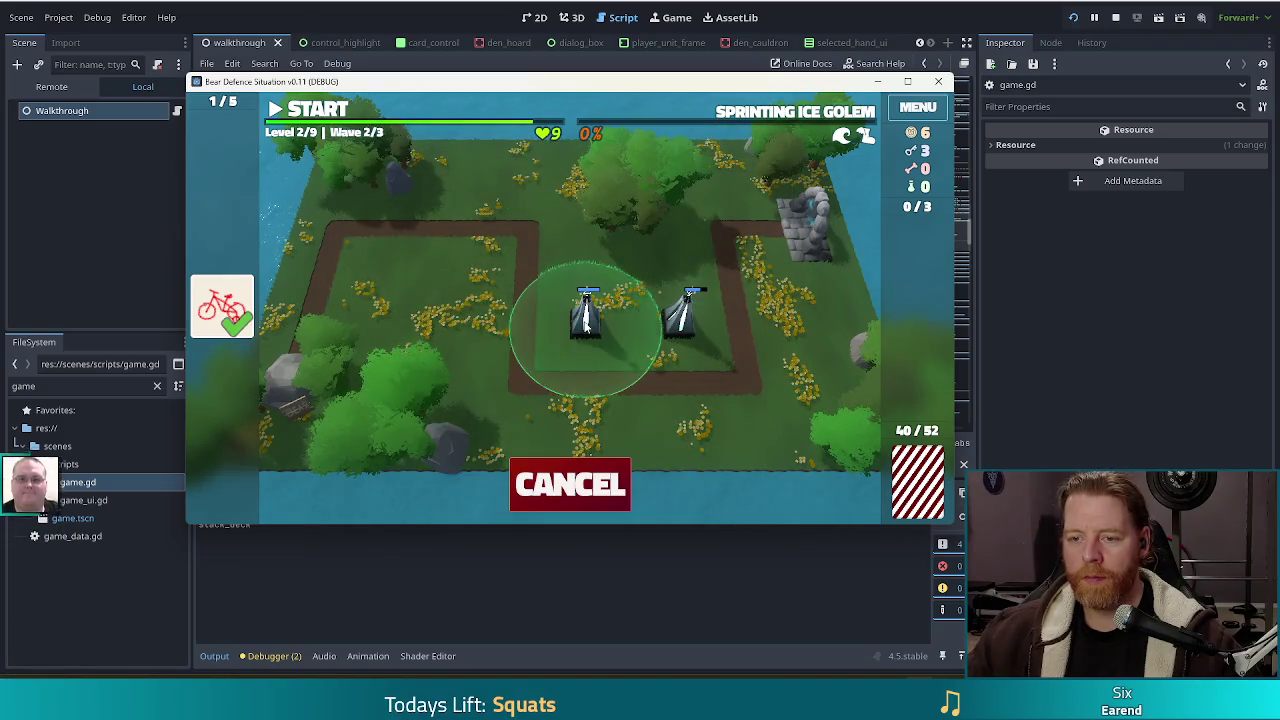
{"action": "left_click", "coordinate": [585, 328]}
{"action": "left_click", "coordinate": [322, 110]}
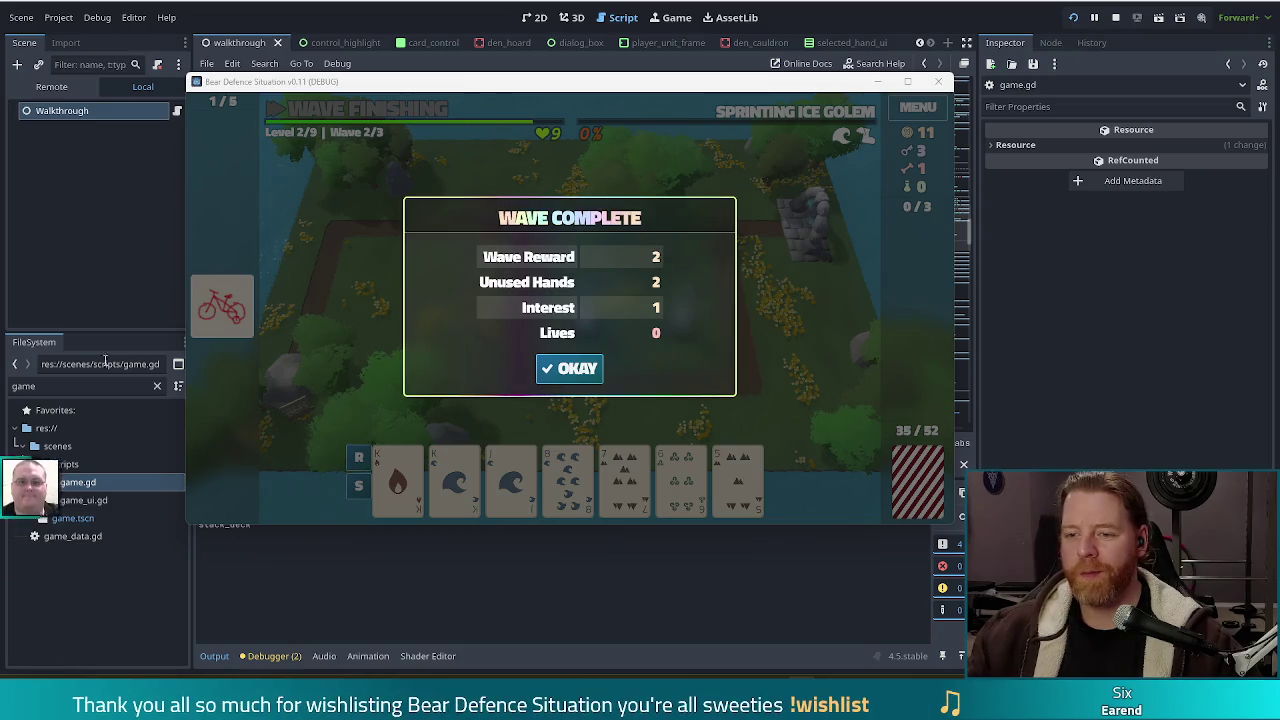
{"action": "left_click", "coordinate": [579, 369]}
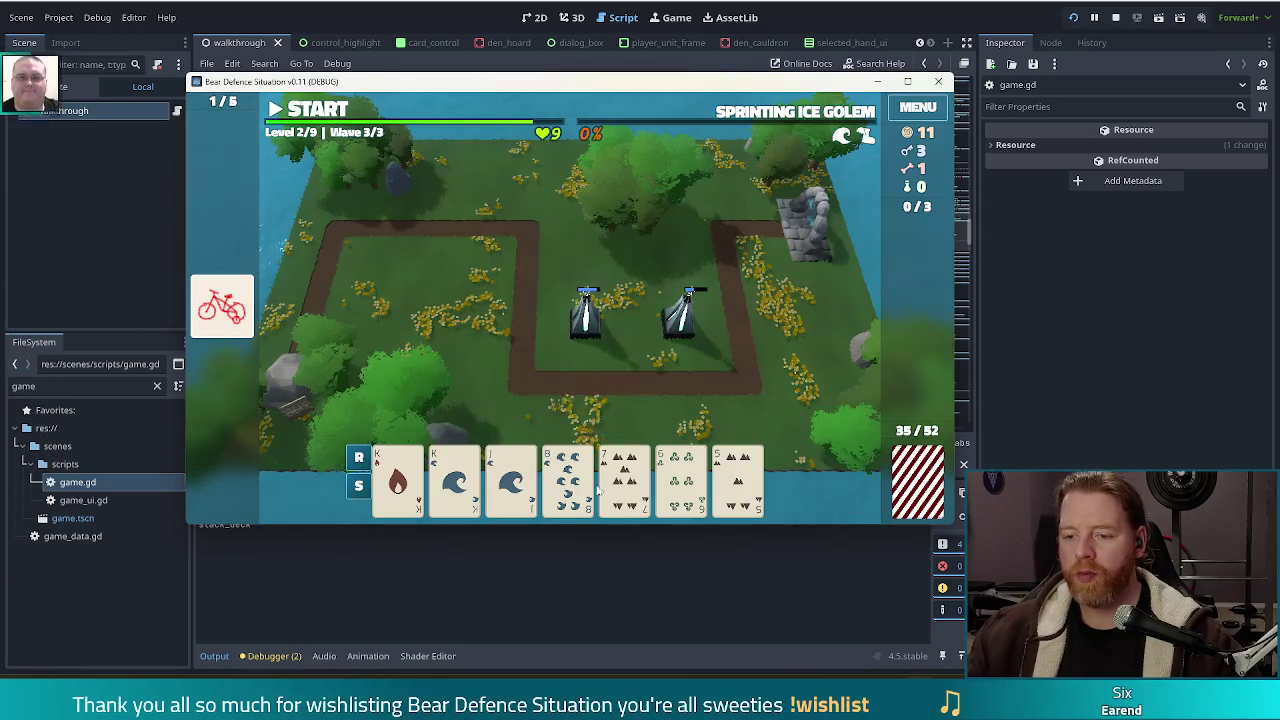
{"action": "left_click", "coordinate": [624, 478]}
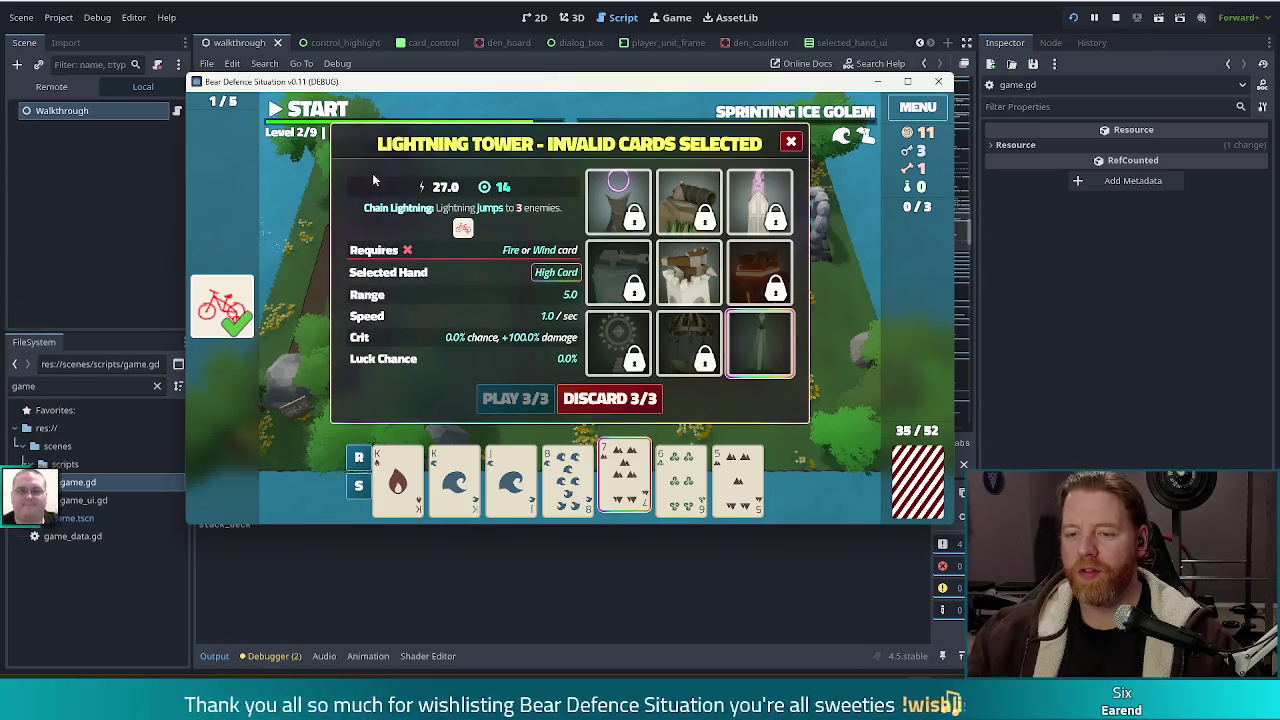
{"action": "mouse_move", "coordinate": [632, 200]}
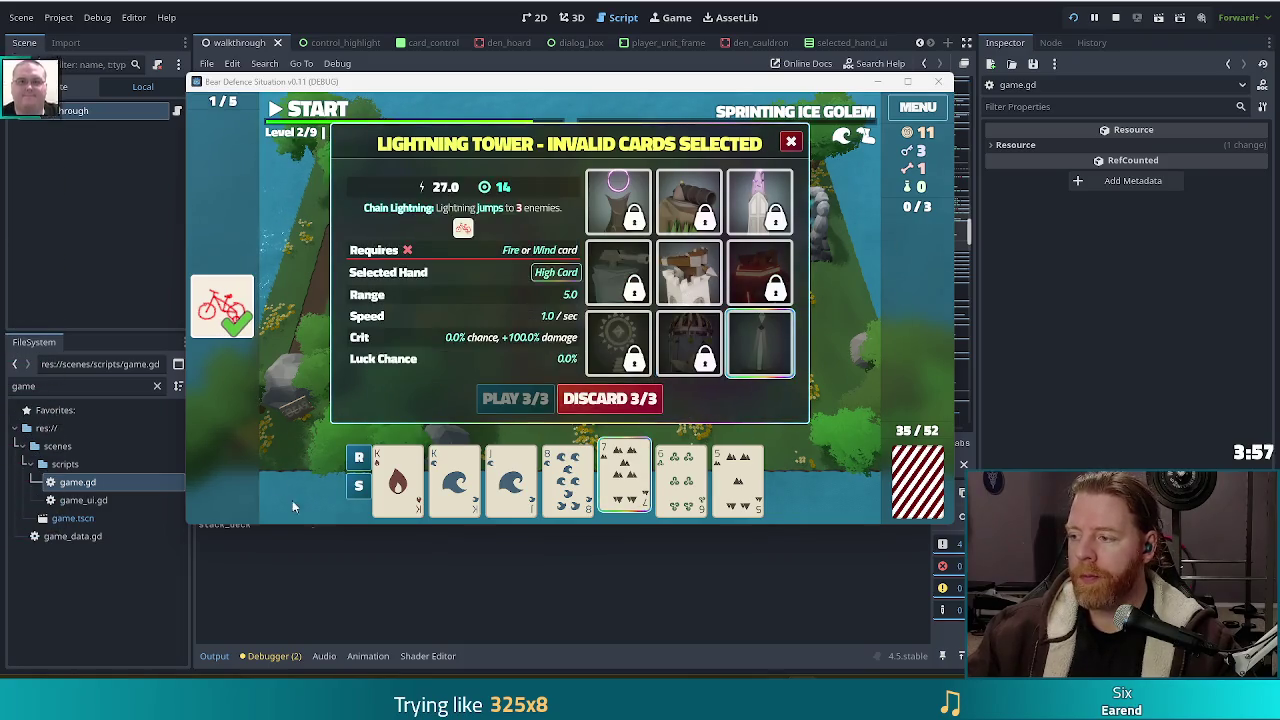
{"action": "mouse_move", "coordinate": [697, 284]}
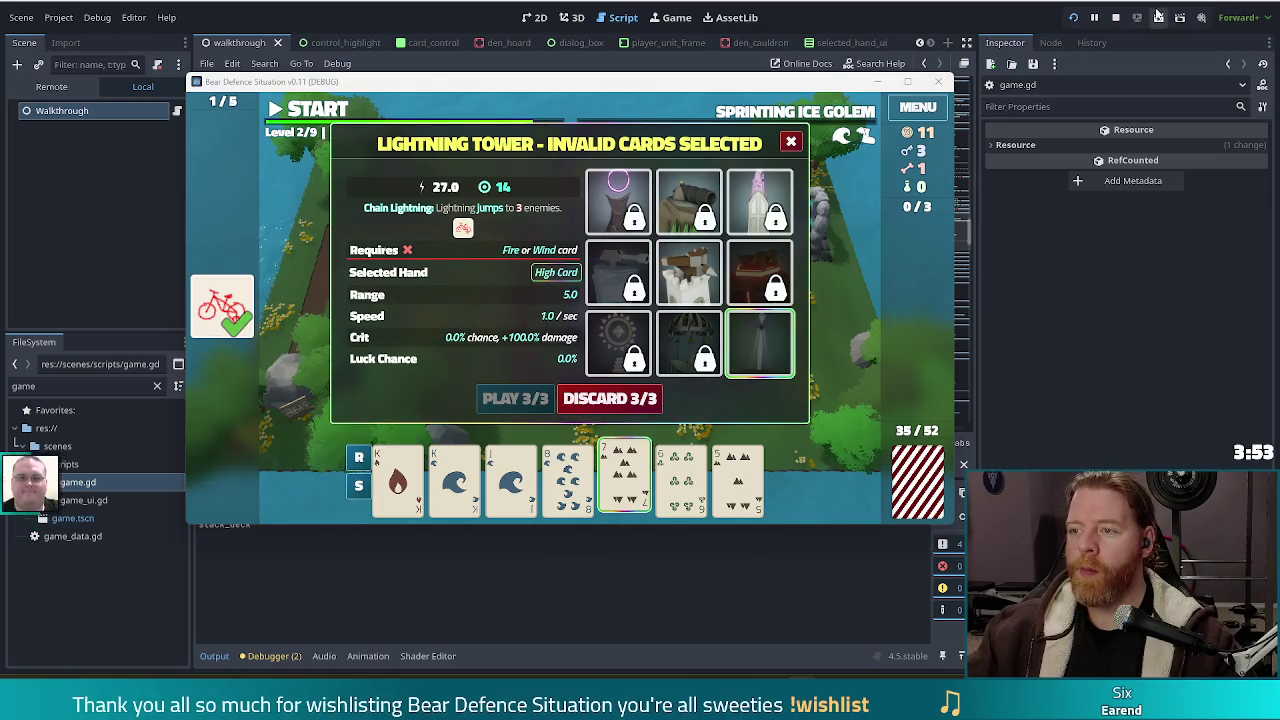
Stop the running game from the top-right run toolbar
{"action": "left_click", "coordinate": [1115, 17]}
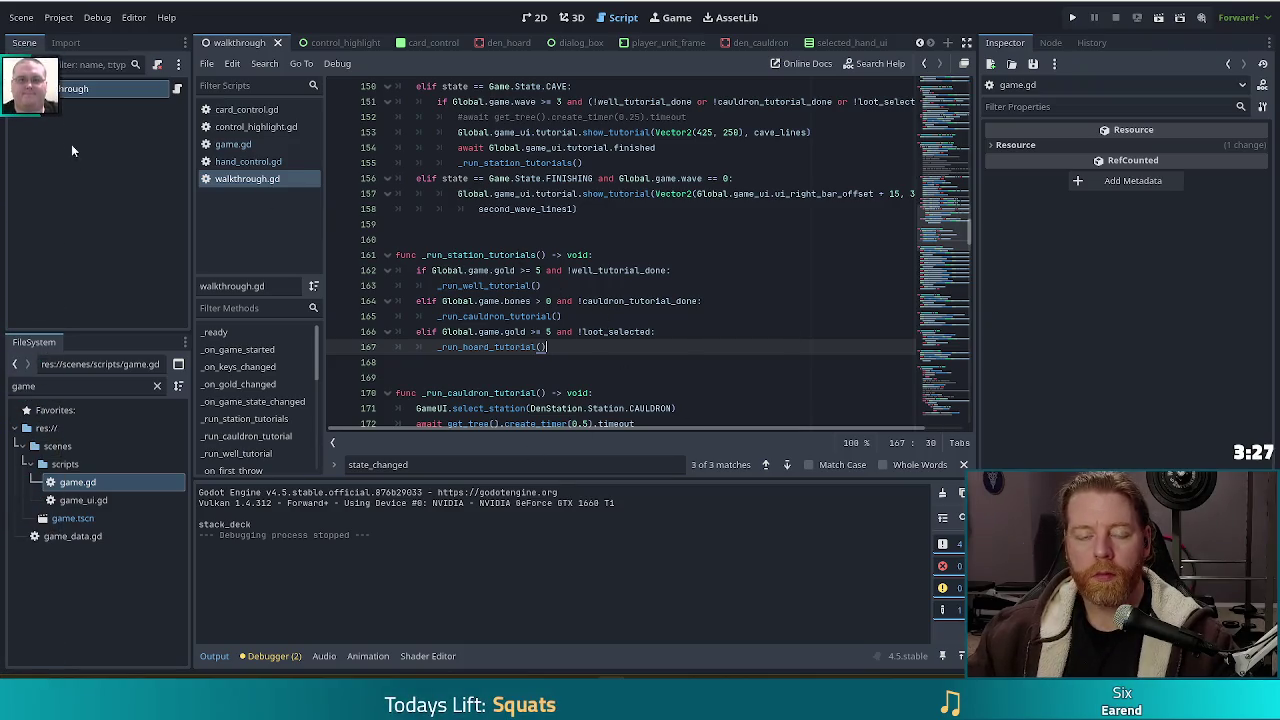
{"action": "left_click", "coordinate": [556, 300]}
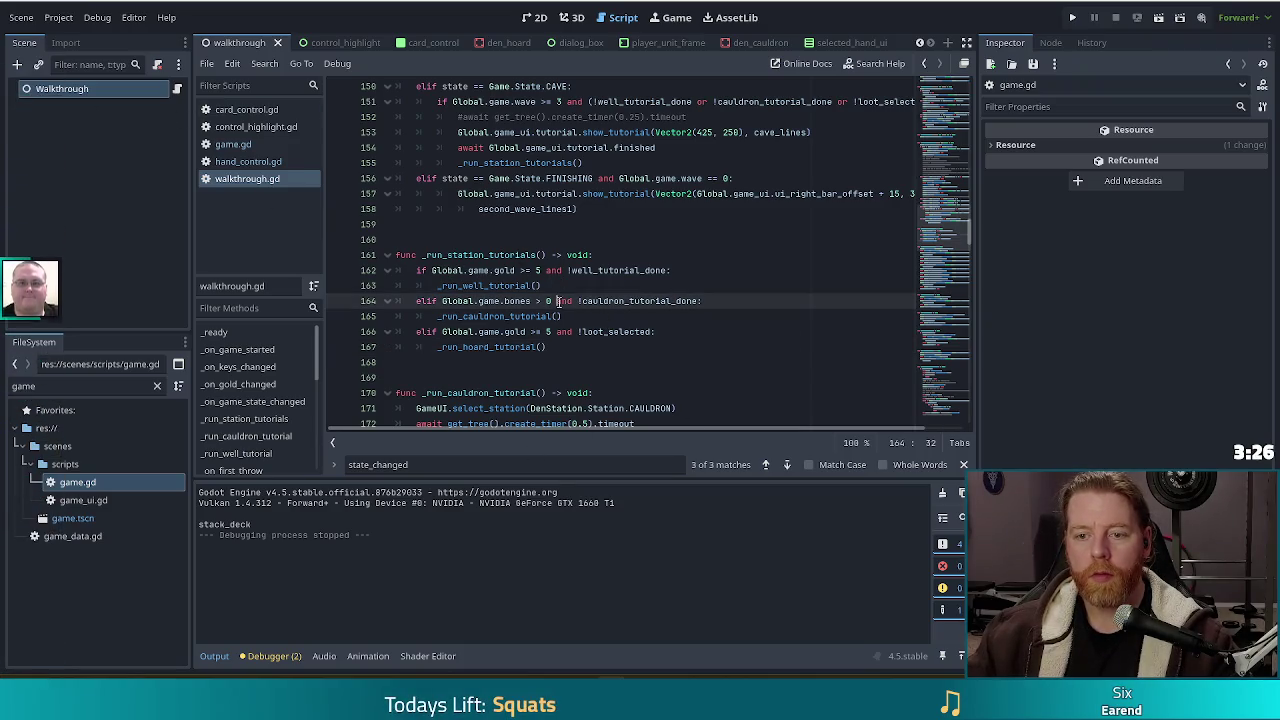
{"action": "left_click", "coordinate": [493, 366]}
{"action": "left_click", "coordinate": [594, 349]}
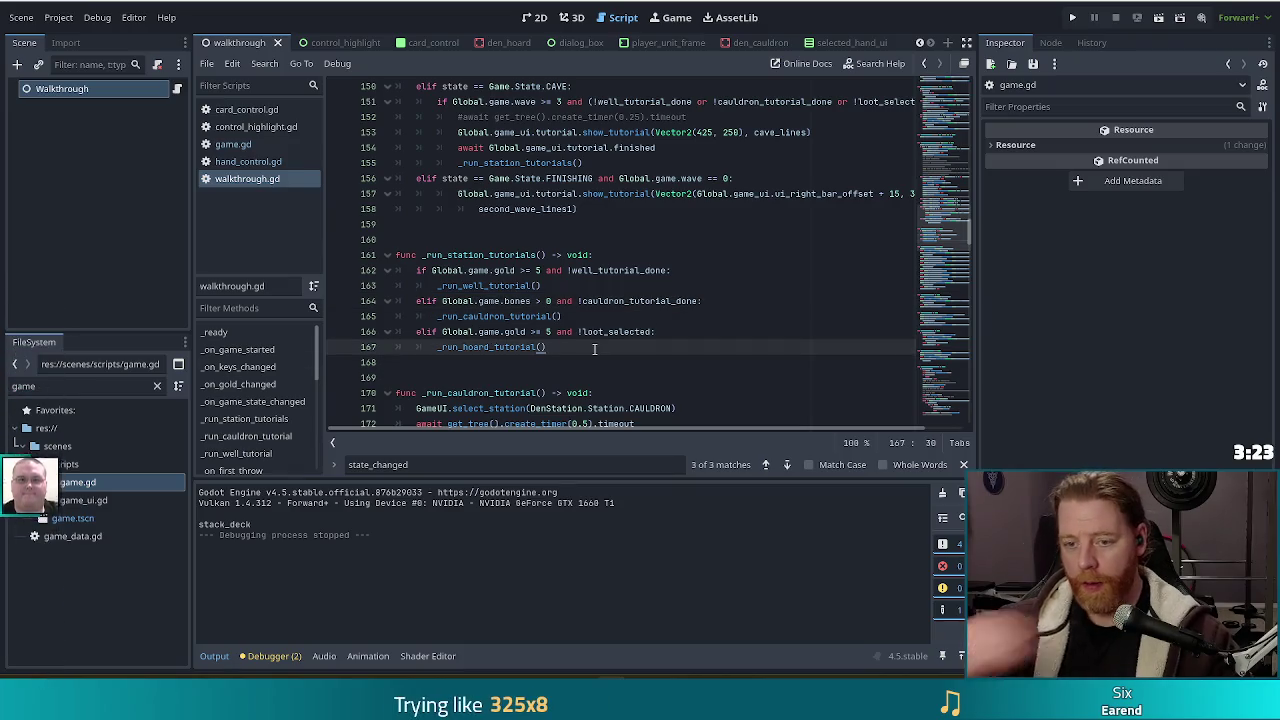
{"action": "key", "text": "Return"}
Type 'elif well_tutorial_done and cauldron_tutorial_done and loot_selected:' after line 167
{"action": "type", "text": "elif well"}
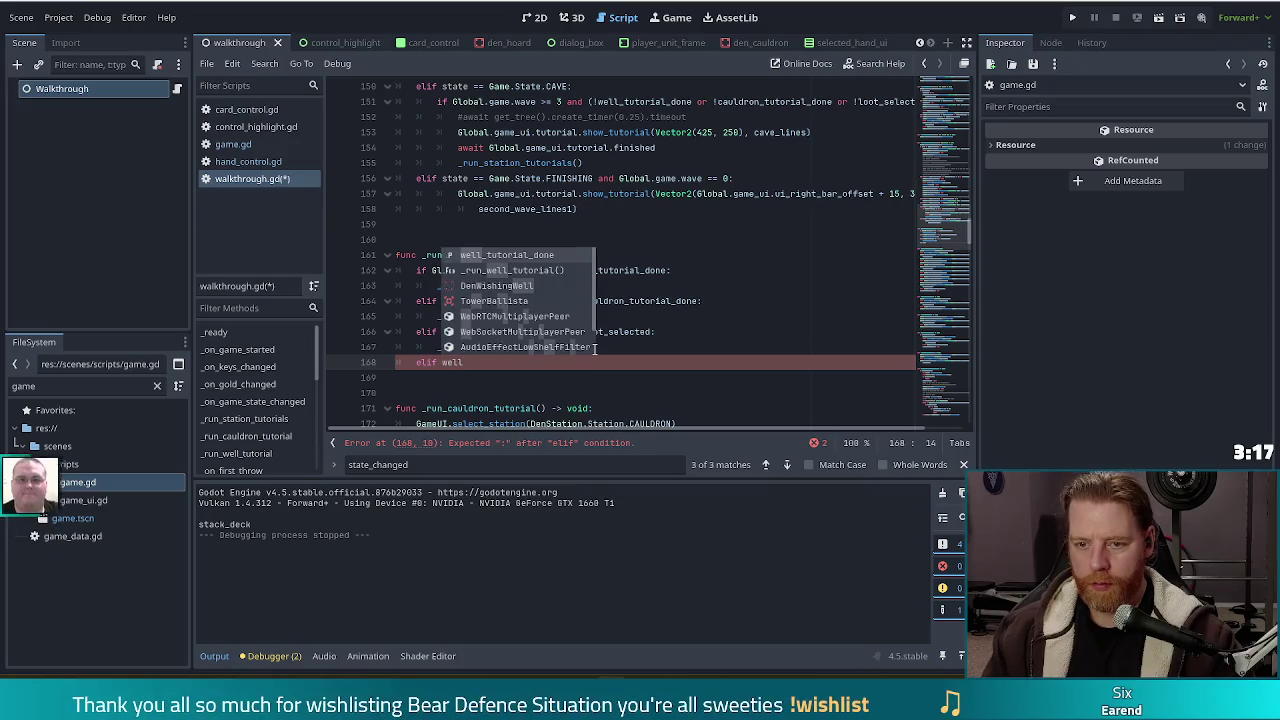
{"action": "key", "text": "Return"}
{"action": "type", "text": "and cauld"}
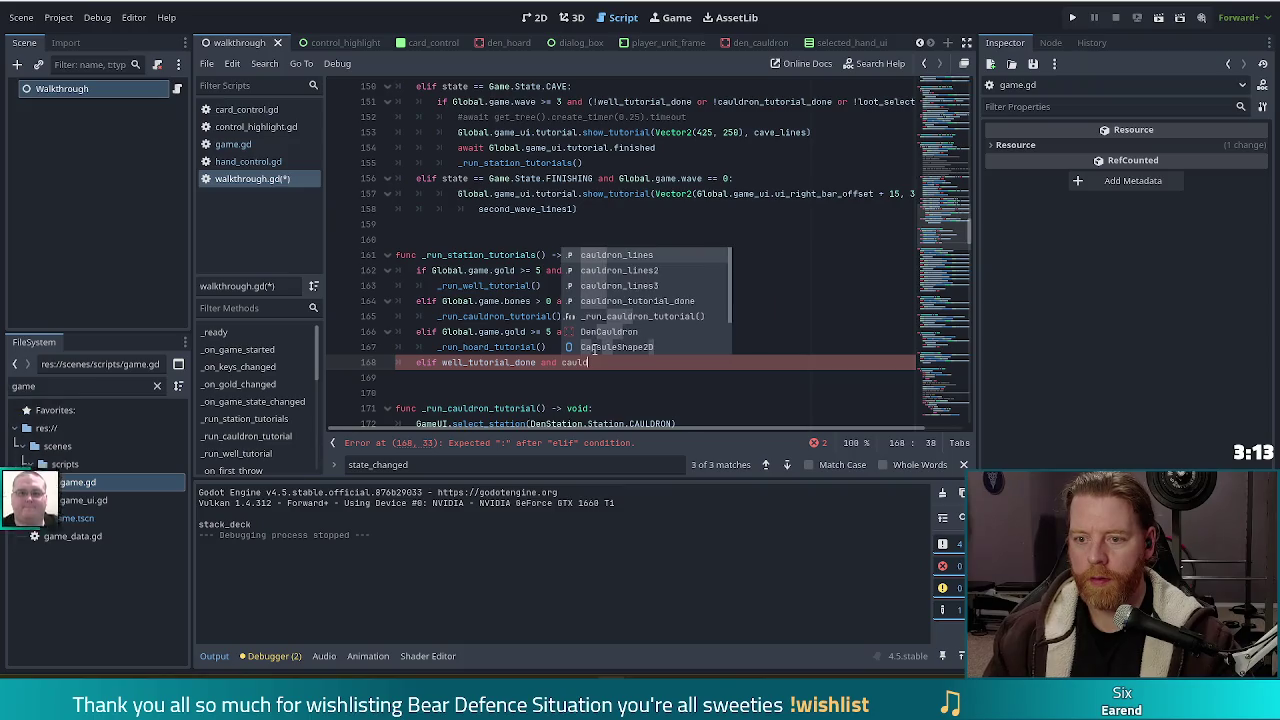
{"action": "key", "text": "Return"}
{"action": "type", "text": "and loot"}
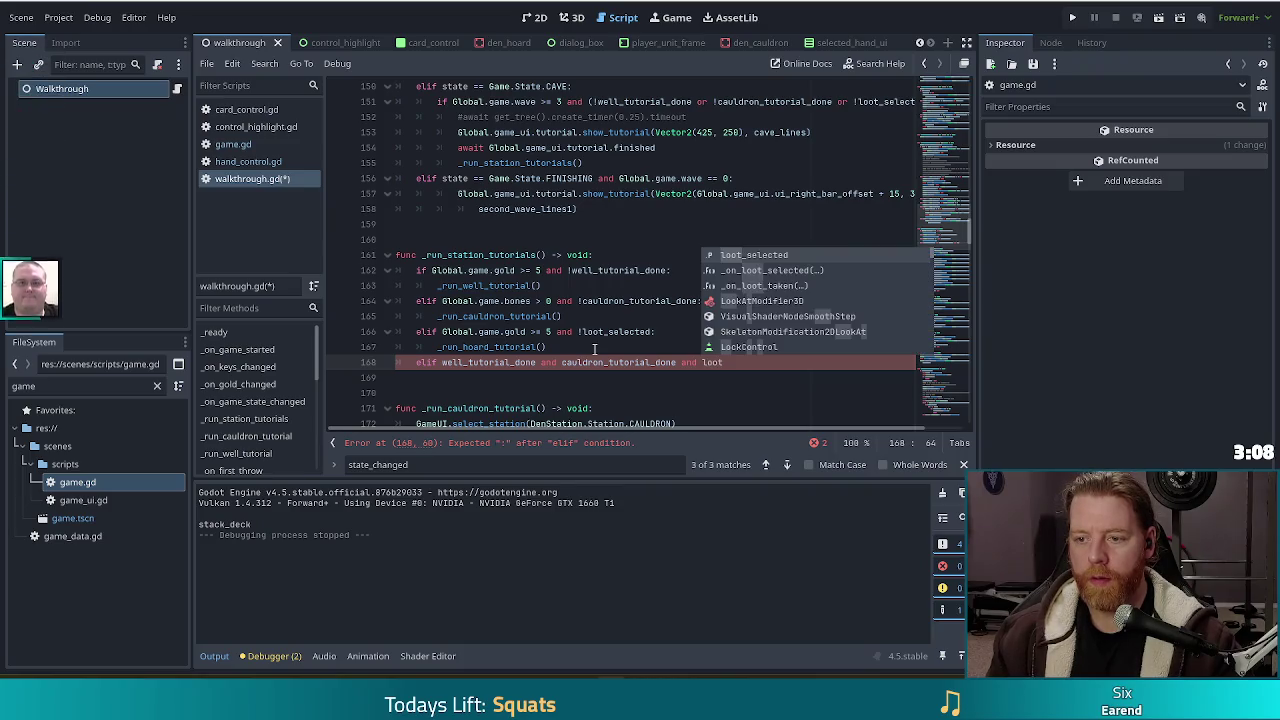
{"action": "key", "text": "Return"}
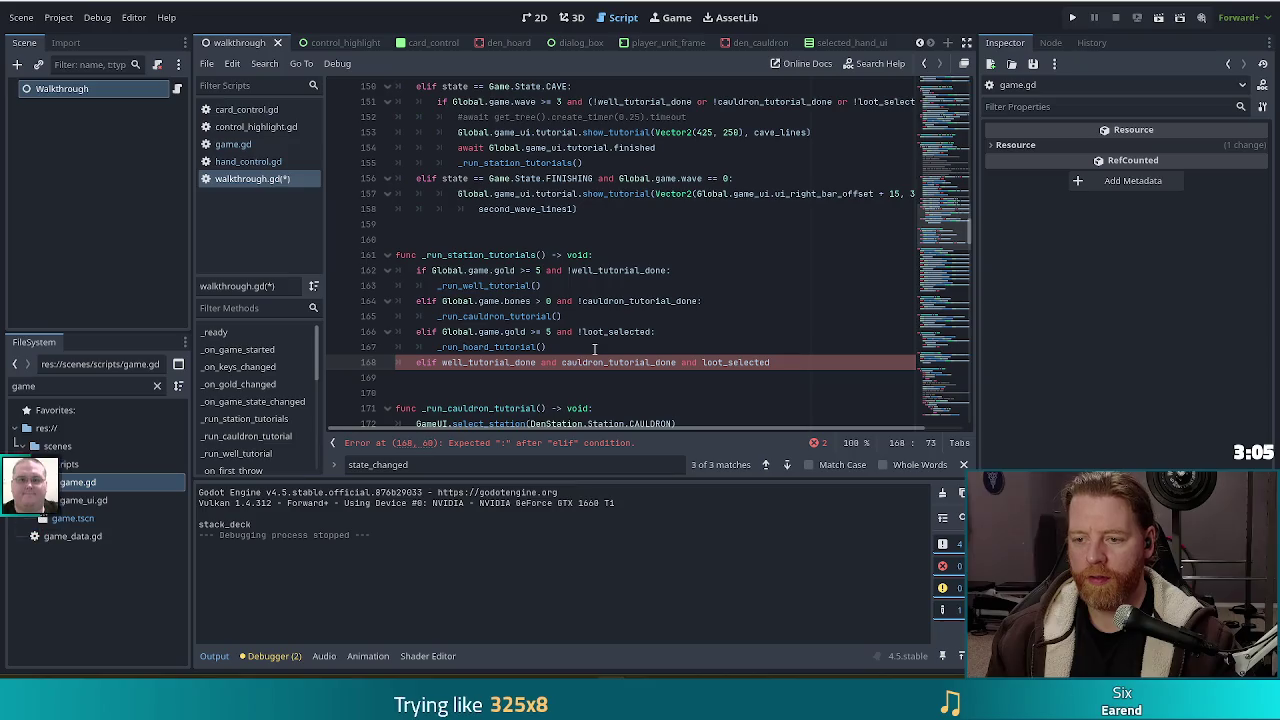
{"action": "type", "text": ":"}
{"action": "key", "text": "Return"}
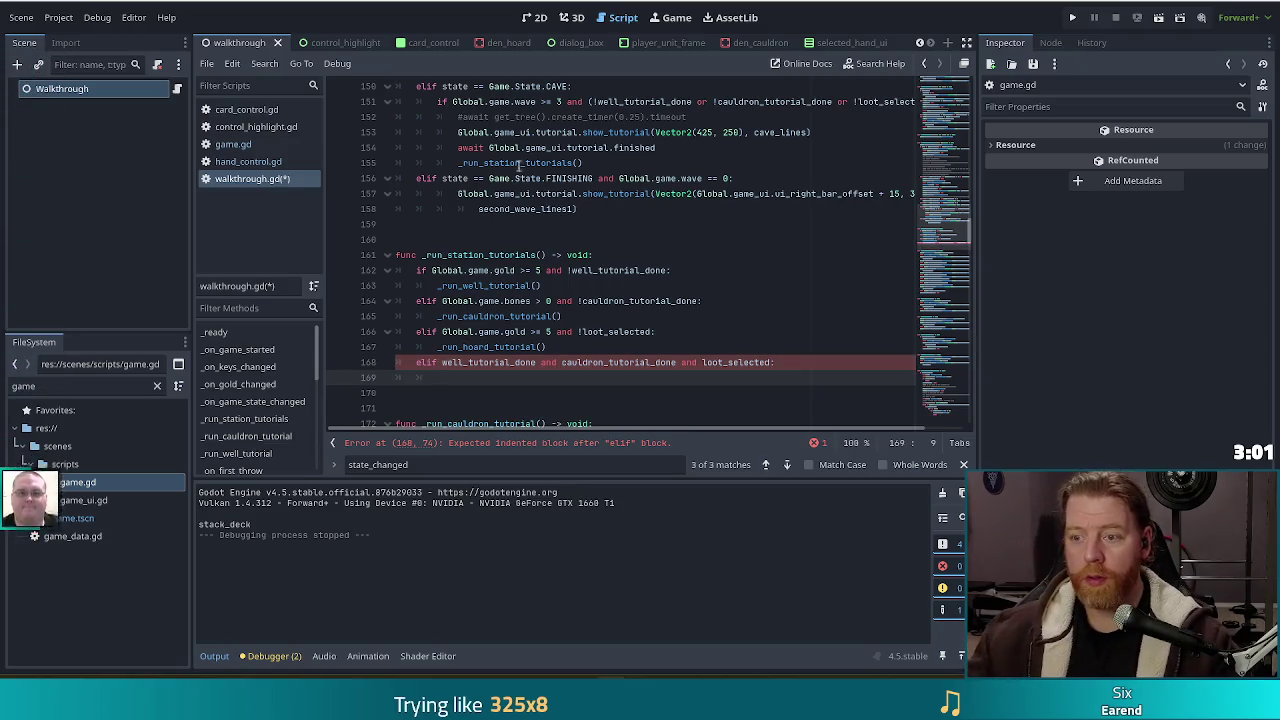
Paste the cave show_tutorial(Vector2(425, 250), ...) call into the branch, passing tutorial_finish
{"action": "left_click_drag", "start_coordinate": [832, 133], "coordinate": [740, 117]}
{"action": "key", "text": "ctrl+c"}
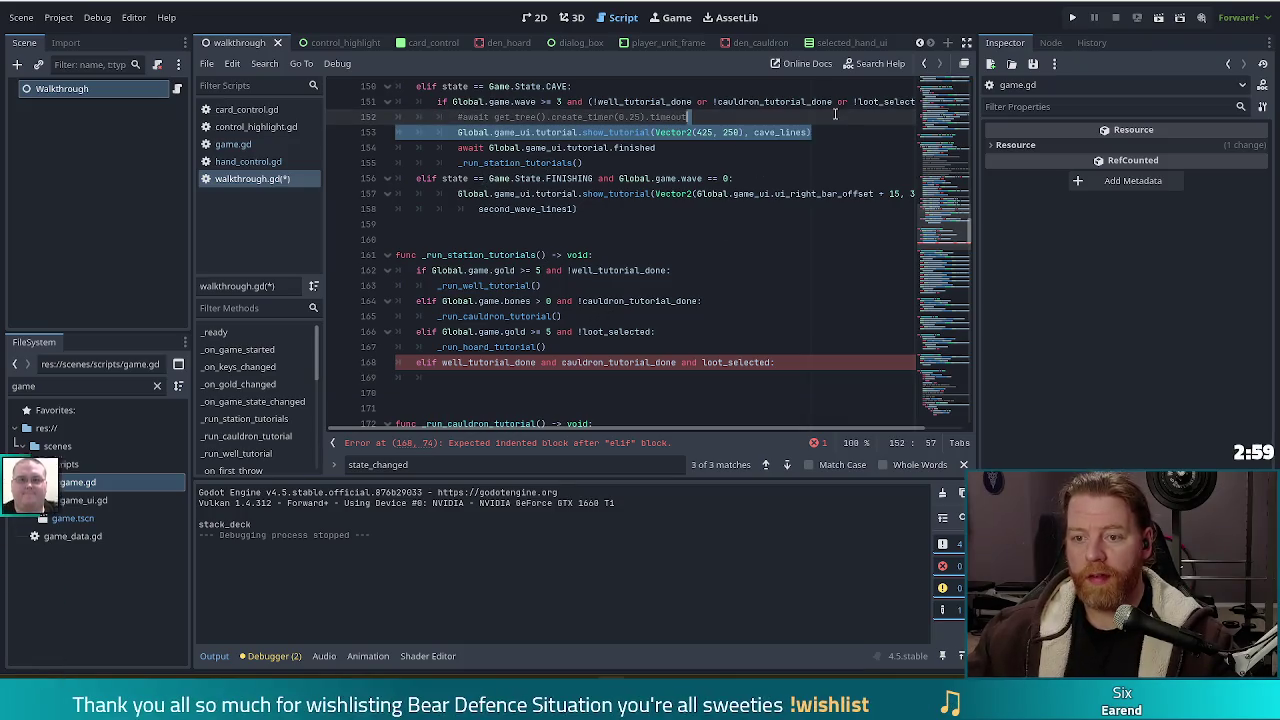
{"action": "left_click", "coordinate": [601, 384]}
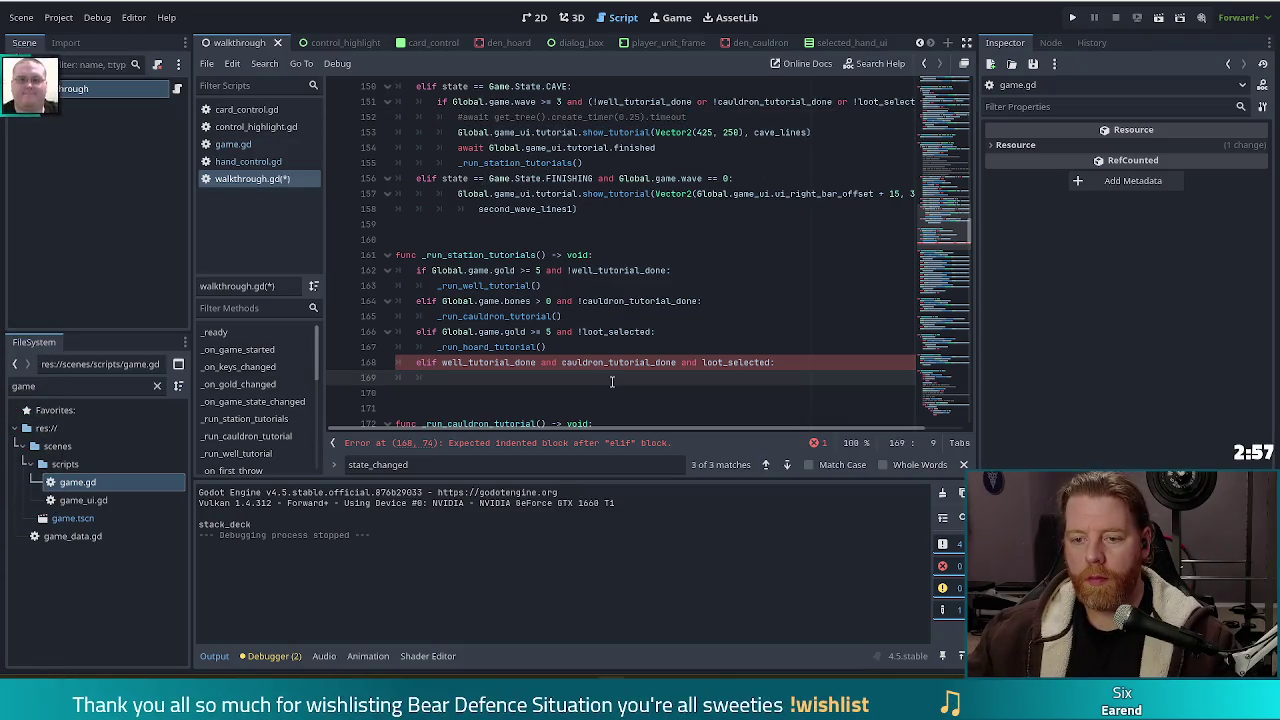
{"action": "key", "text": "ctrl+v"}
{"action": "key", "text": "Home"}
{"action": "key", "text": "BackSpace"}
{"action": "key", "text": "BackSpace"}
{"action": "key", "text": "BackSpace"}
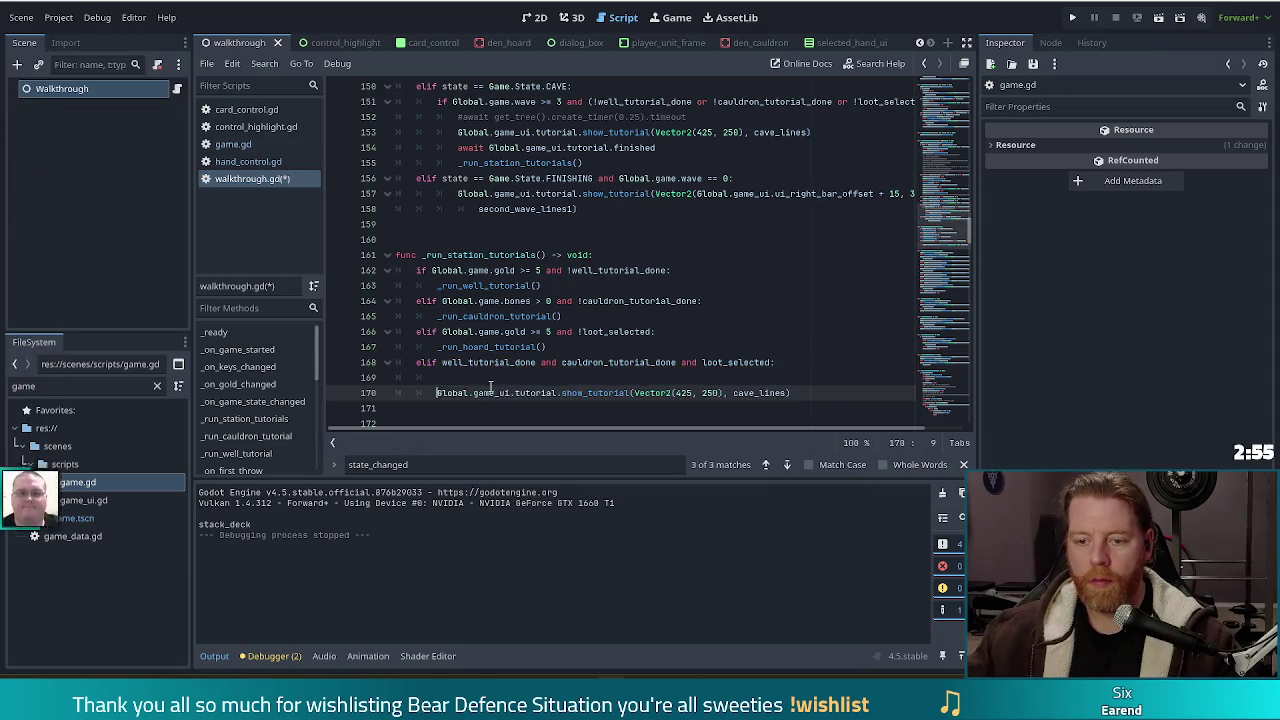
{"action": "left_click", "coordinate": [787, 362]}
{"action": "key", "text": "Delete"}
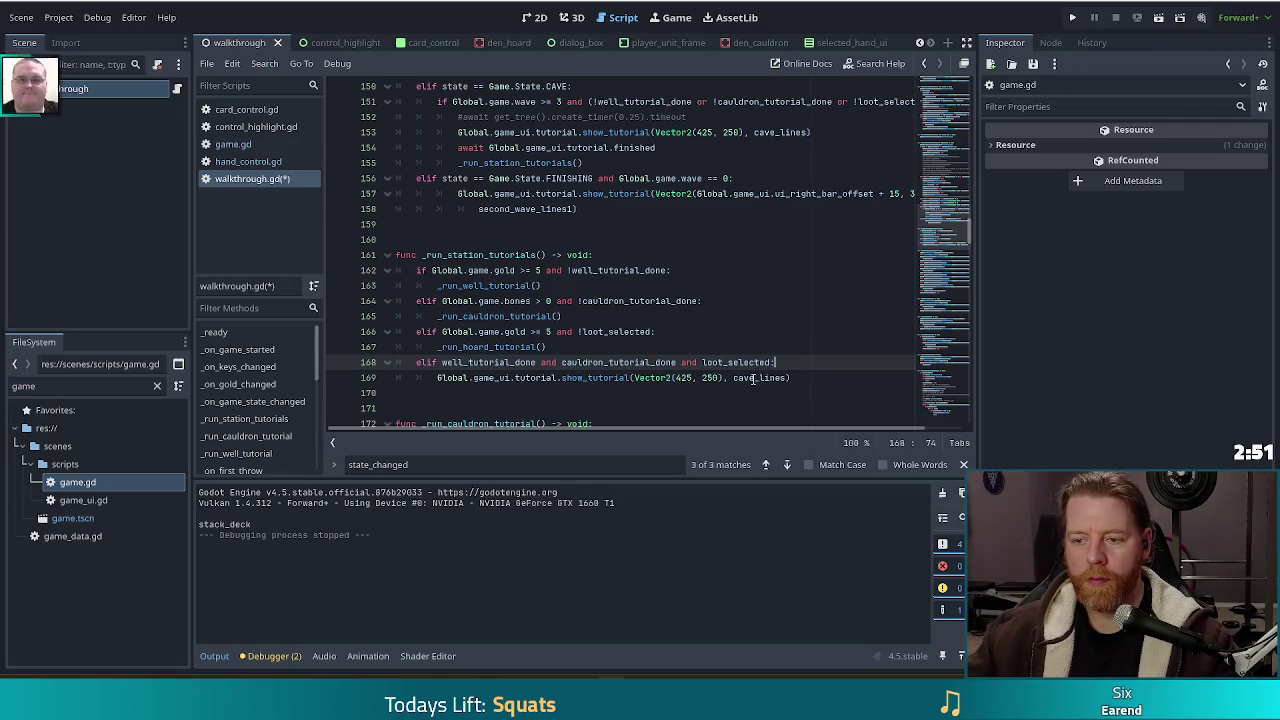
{"action": "double_click", "coordinate": [757, 377]}
{"action": "type", "text": "tutorial_fini"}
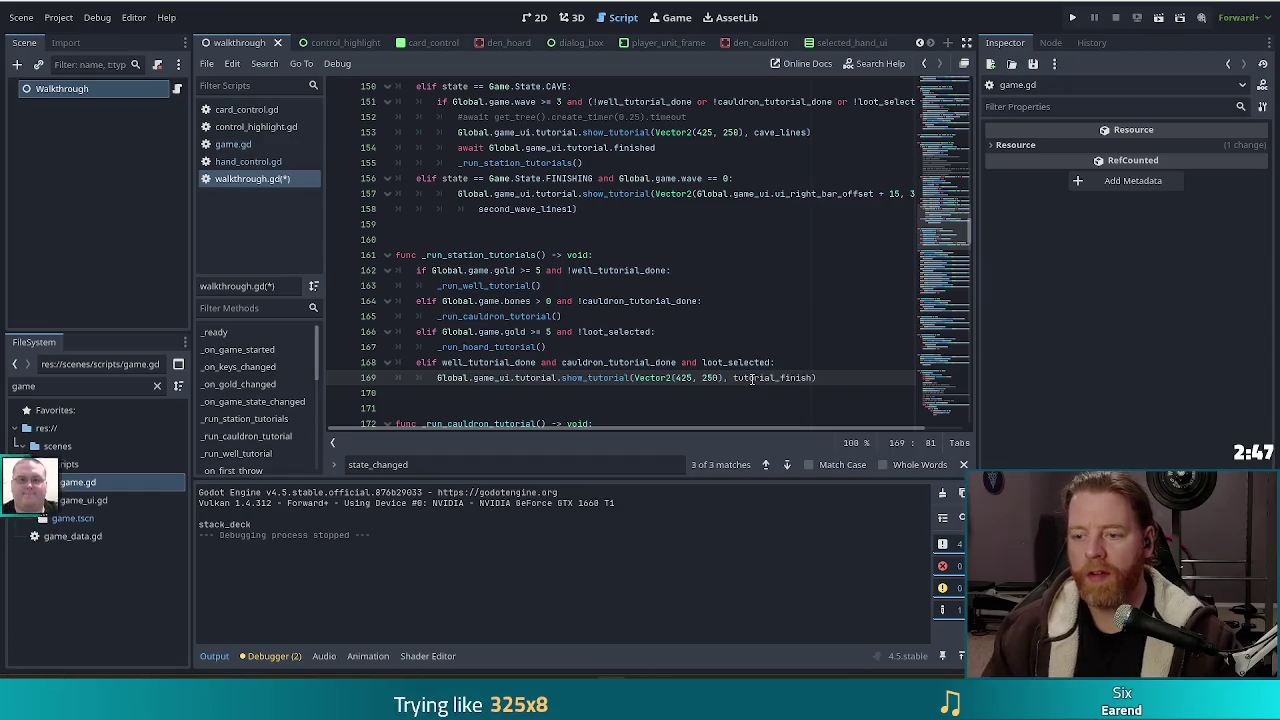
{"action": "type", "text": "sh"}
{"action": "key", "text": "Left"}
{"action": "key", "text": "Left"}
{"action": "key", "text": "Left"}
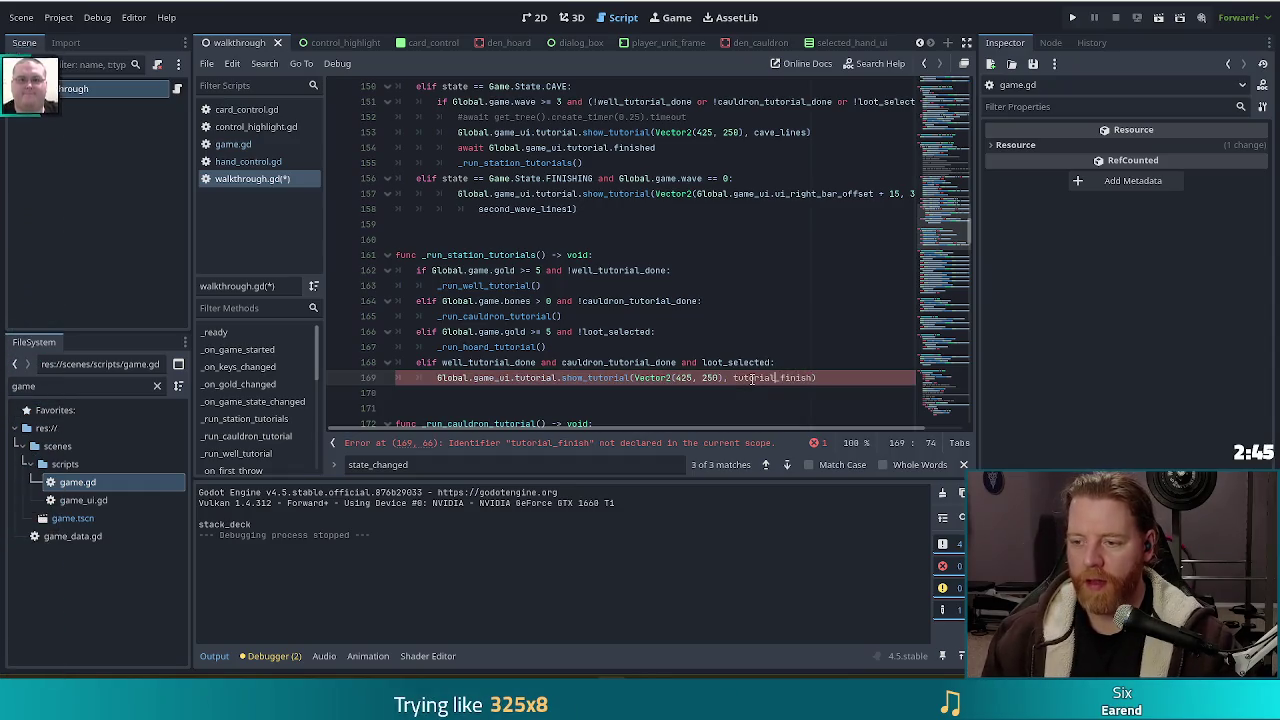
{"action": "key", "text": "ctrl+shift+Left"}
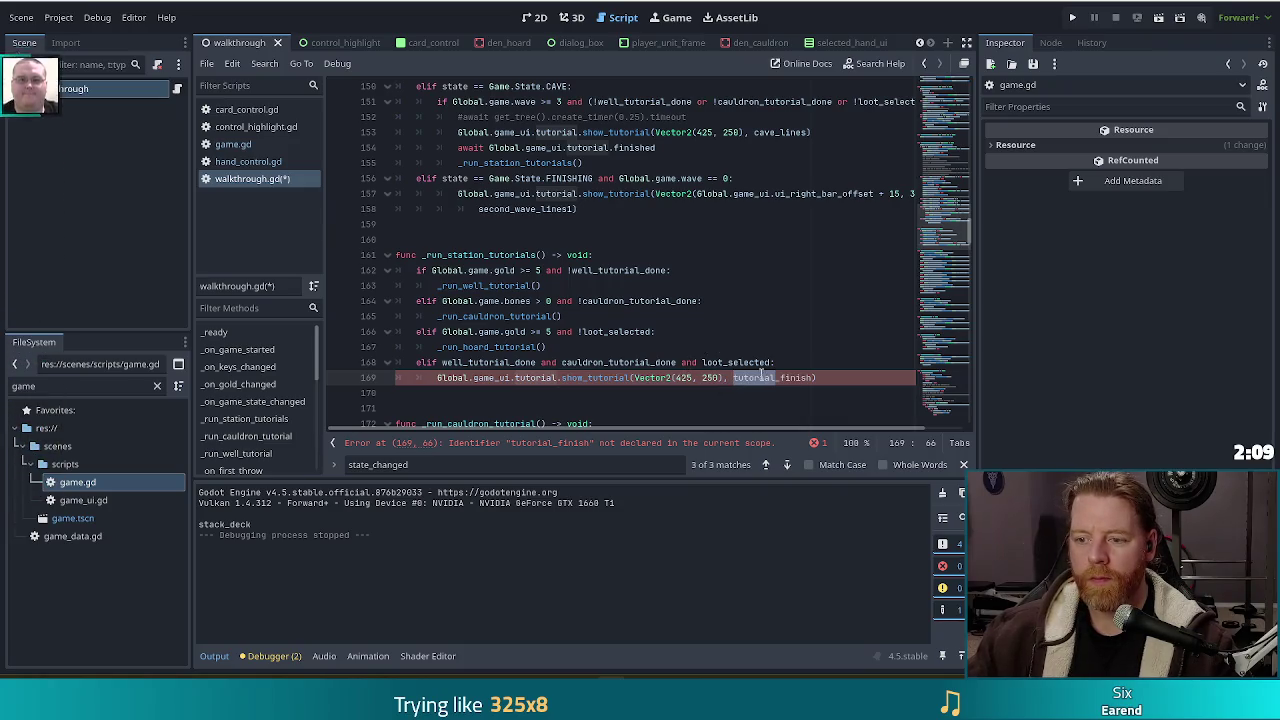
Rename the show_tutorial argument from tutorial_finish to stations_finished_lines
{"action": "key", "text": "Right"}
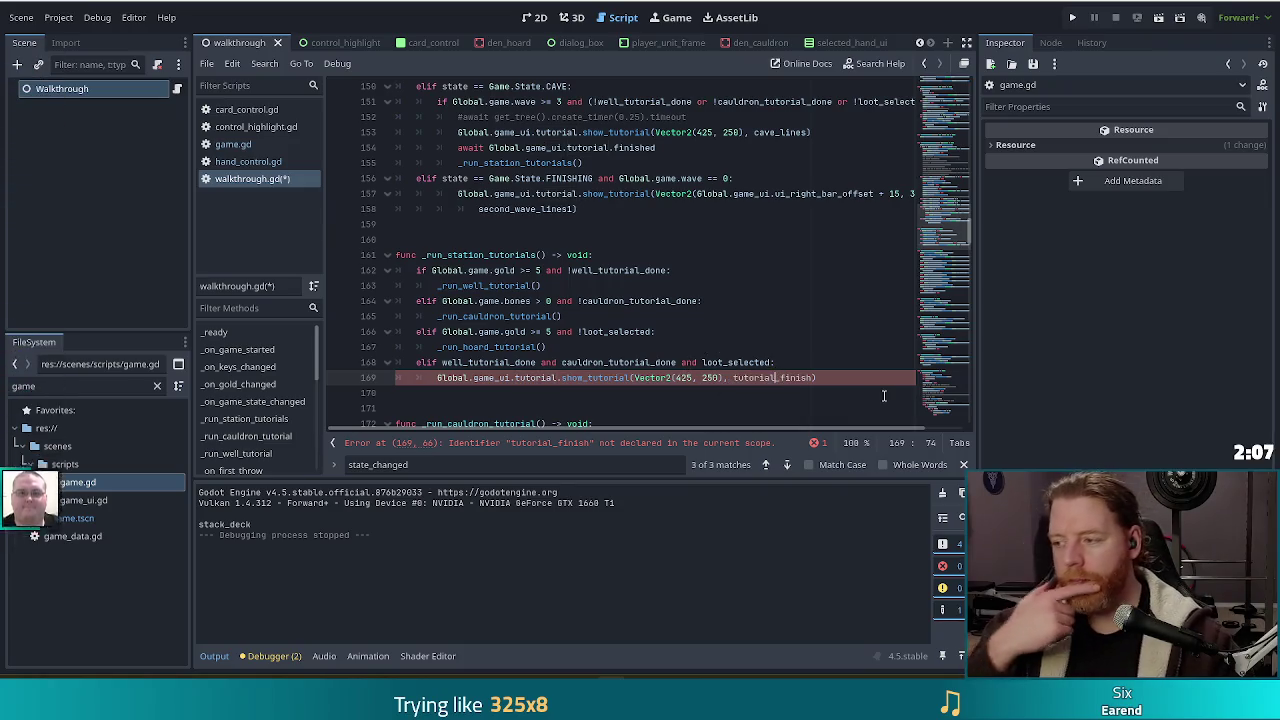
{"action": "key", "text": "ctrl+shift+Left"}
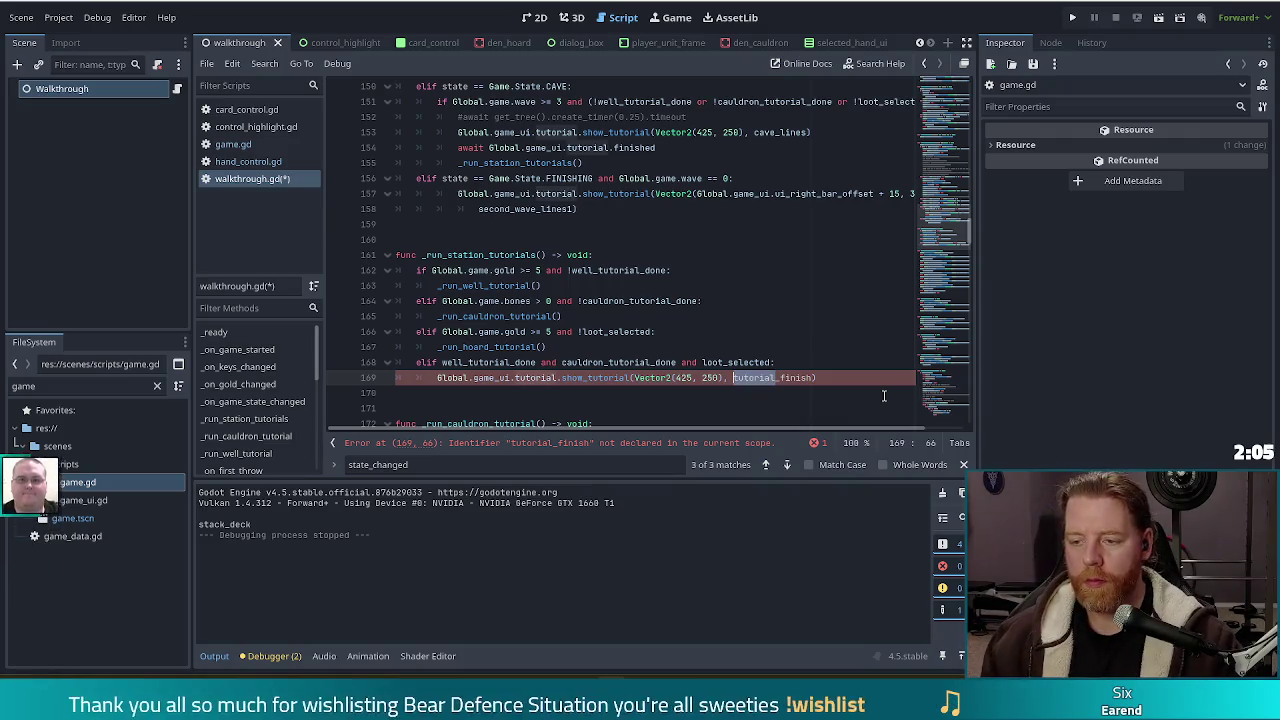
{"action": "key", "text": "End"}
{"action": "type", "text": "h"}
{"action": "key", "text": "Delete"}
{"action": "key", "text": "Delete"}
{"action": "key", "text": "BackSpace"}
{"action": "key", "text": "BackSpace"}
{"action": "key", "text": "BackSpace"}
{"action": "type", "text": "stations"}
{"action": "key", "text": "ctrl+Right"}
{"action": "type", "text": "ed_line"}
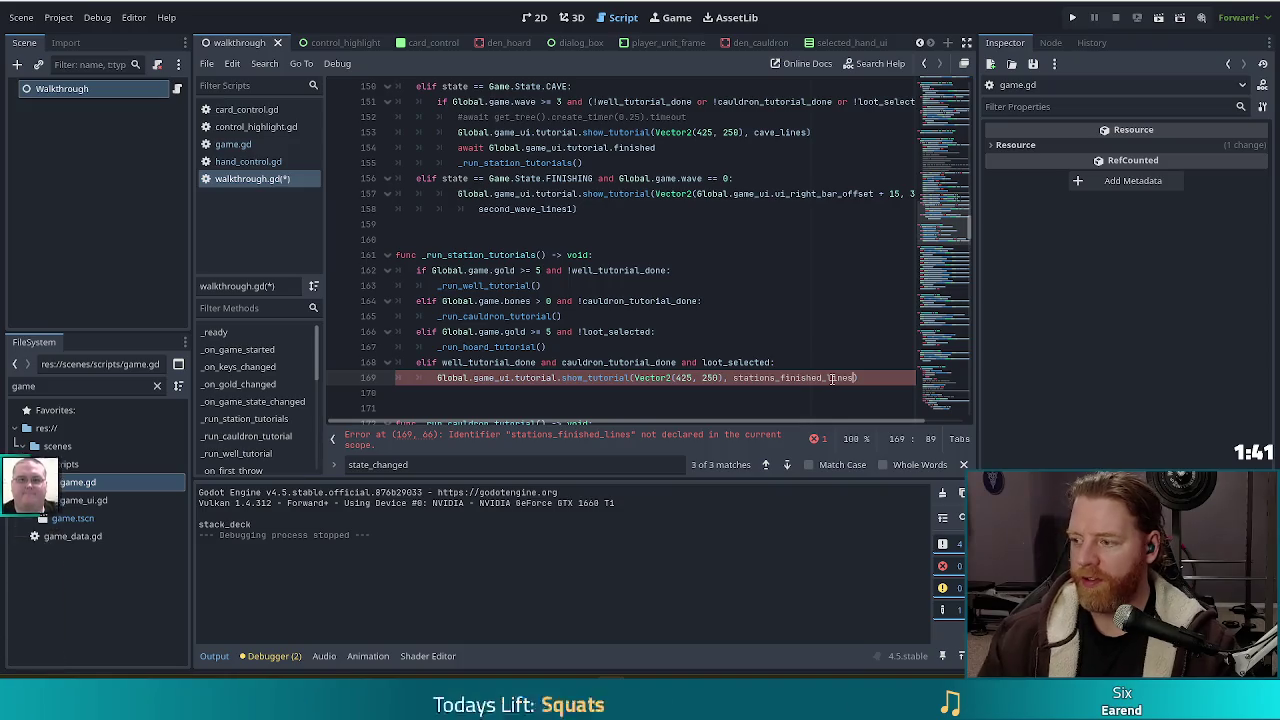
{"action": "scroll", "coordinate": [760, 325], "scroll_direction": "down", "scroll_amount": 3}
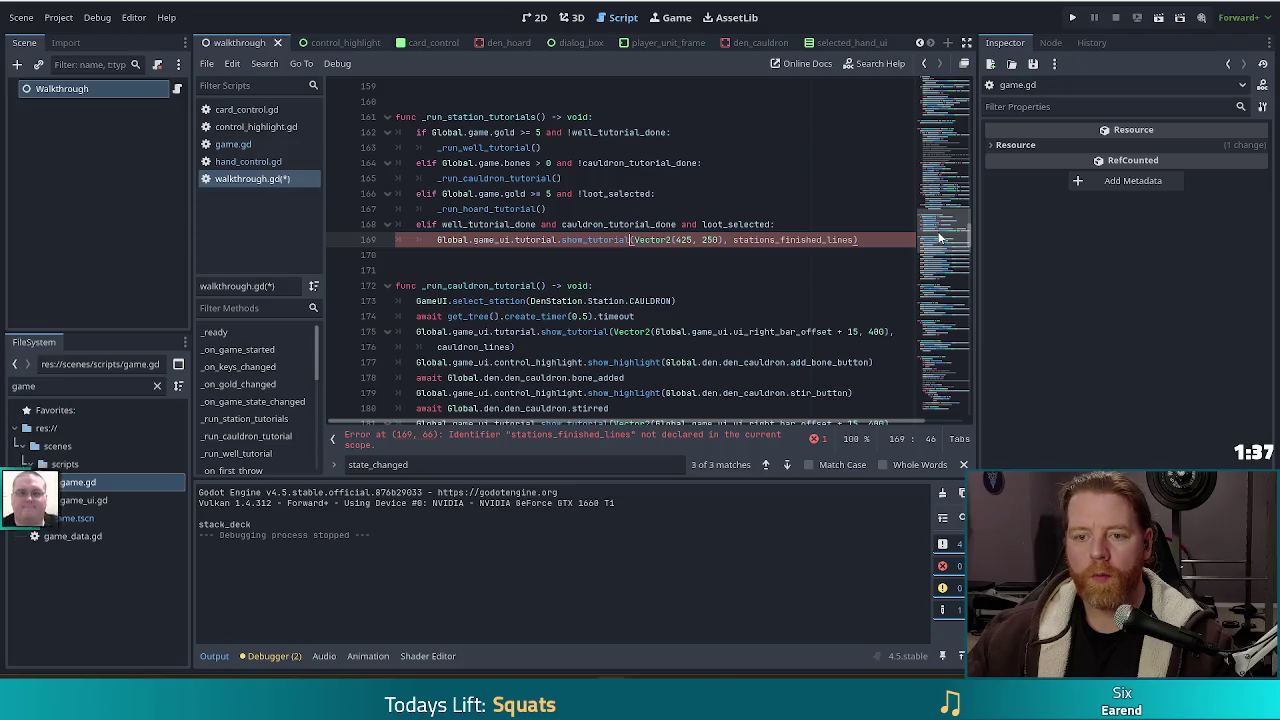
{"action": "mouse_move", "coordinate": [940, 237]}
{"action": "left_mouse_down"}
{"action": "mouse_move", "coordinate": [957, 100]}
{"action": "mouse_move", "coordinate": [948, 122]}
{"action": "left_mouse_up"}
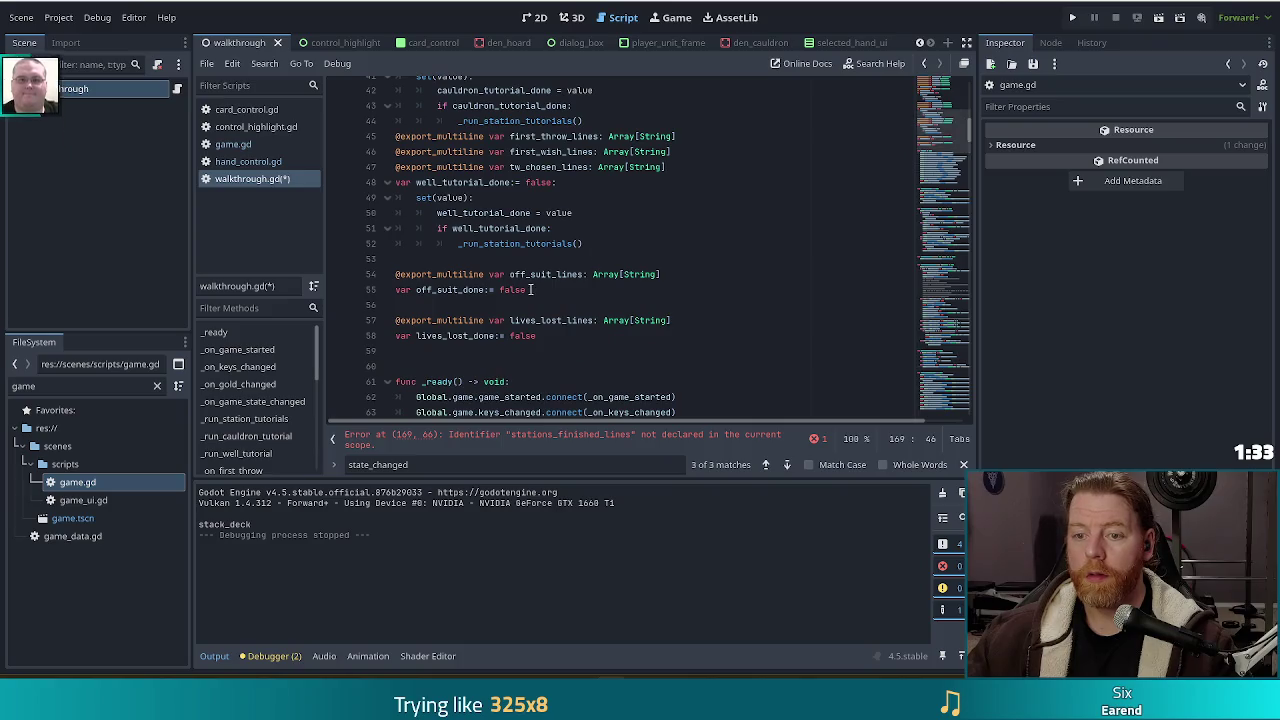
{"action": "left_click", "coordinate": [657, 351]}
{"action": "key", "text": "Return"}
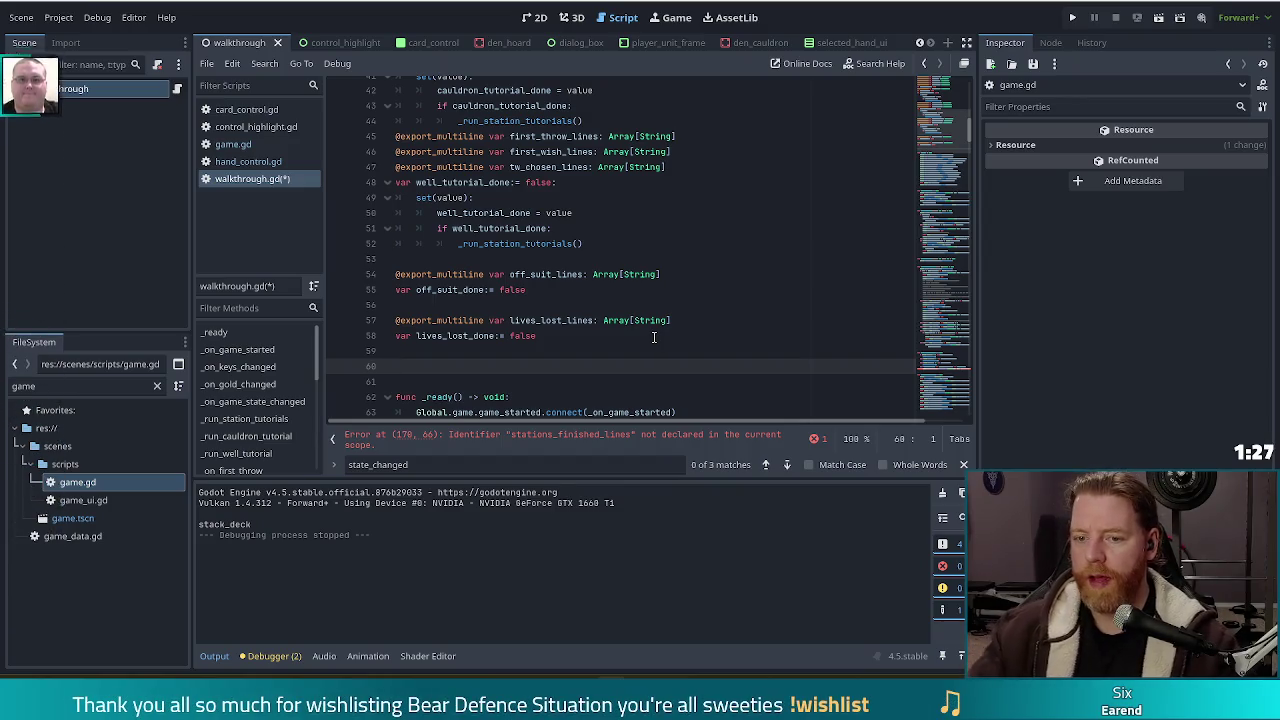
{"action": "type", "text": "@export_"}
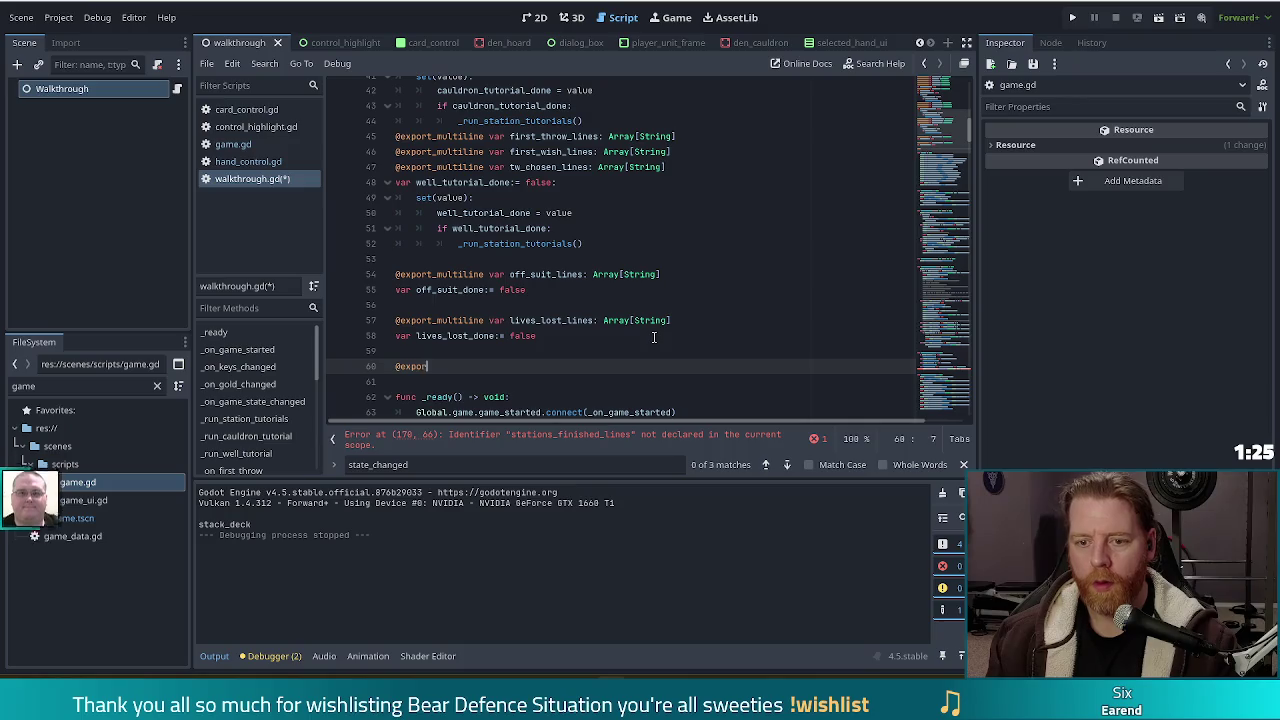
{"action": "type", "text": "multi"}
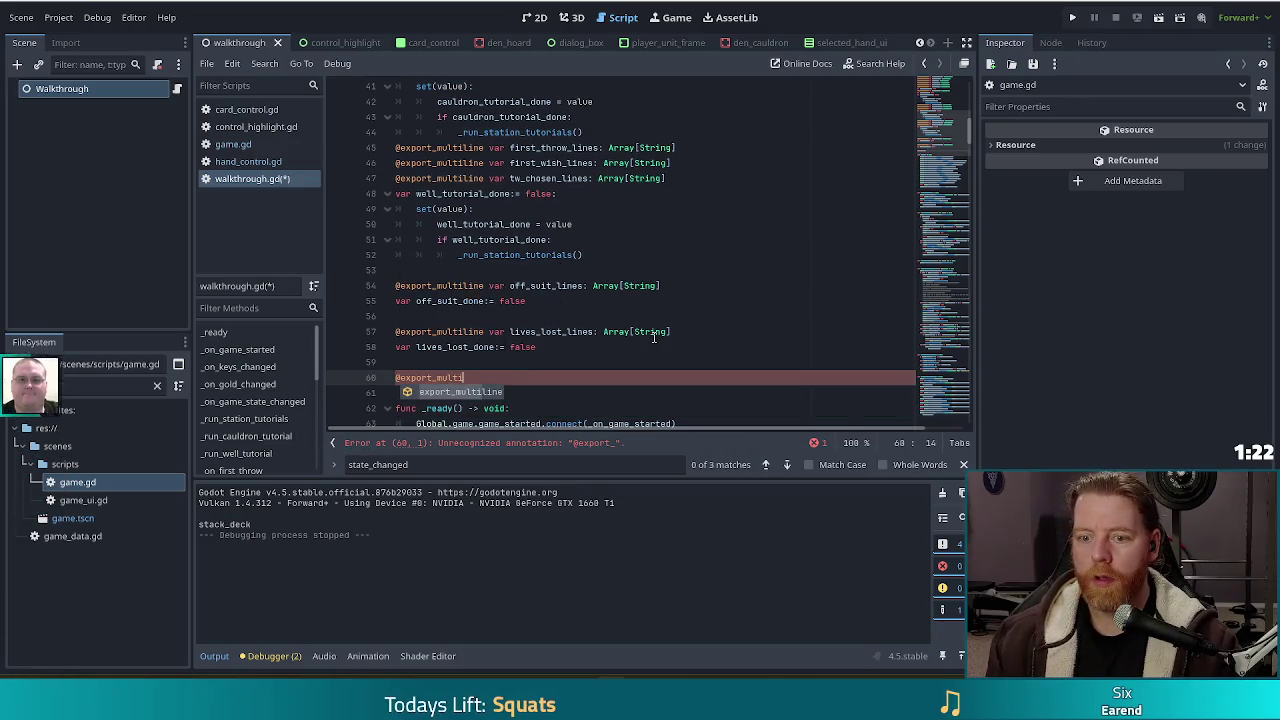
{"action": "key", "text": "Return"}
{"action": "type", "text": "var "}
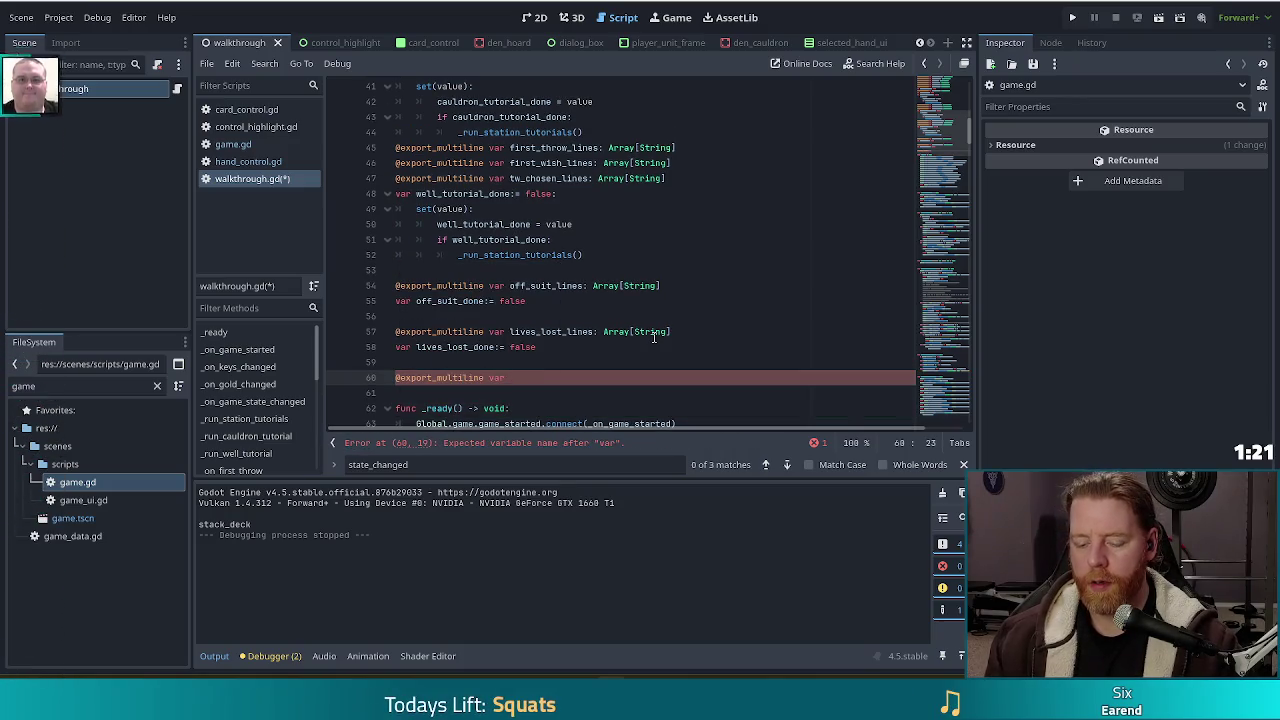
{"action": "type", "text": "stations_finished_lines"}
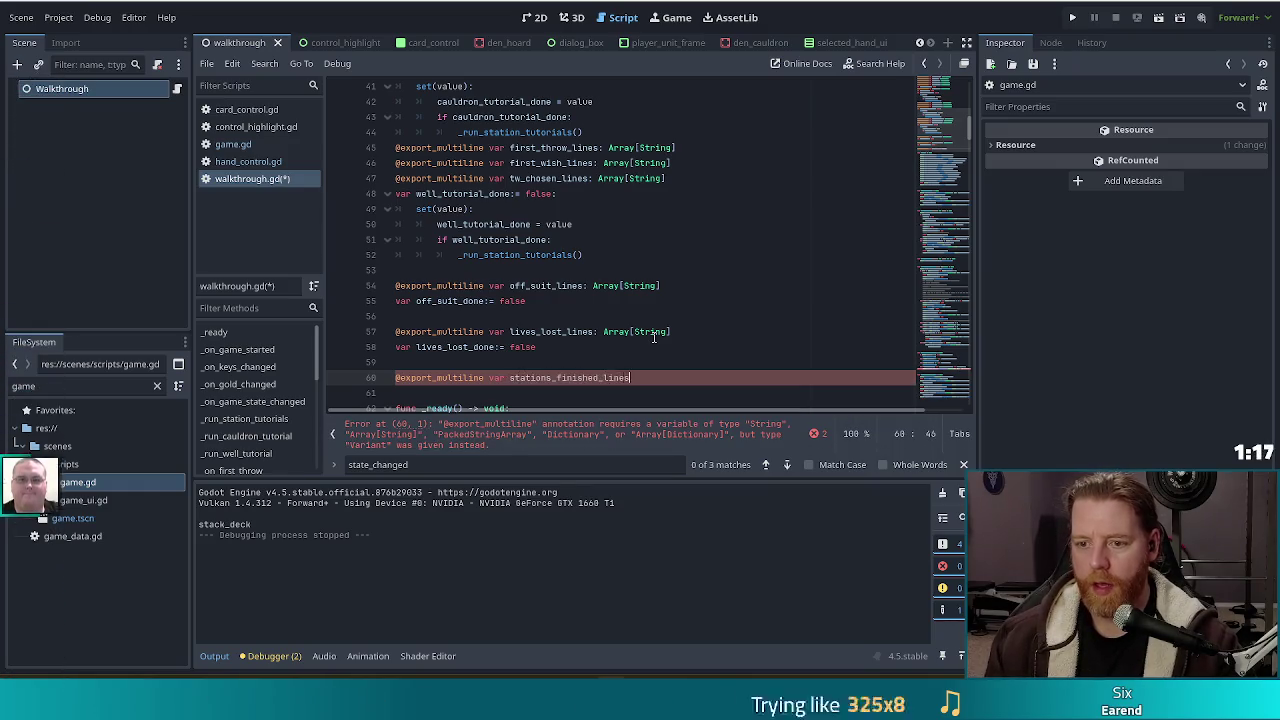
{"action": "type", "text": ": Array"}
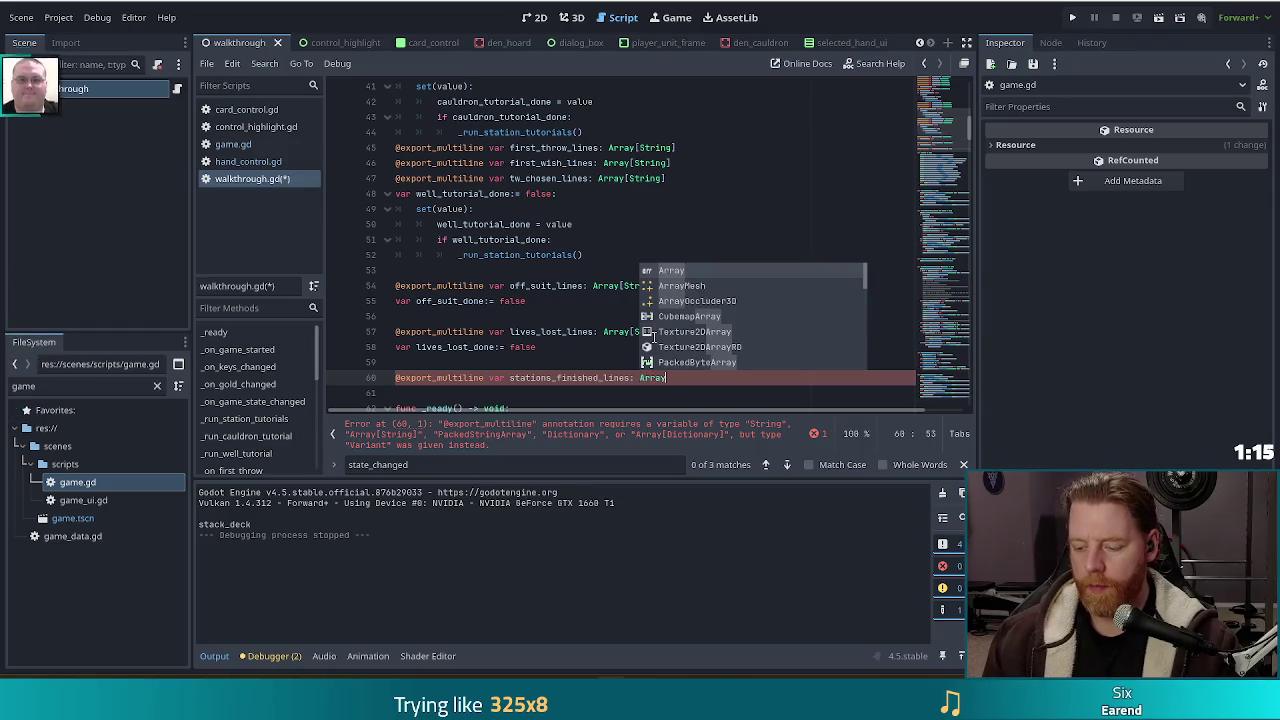
{"action": "type", "text": "[String"}
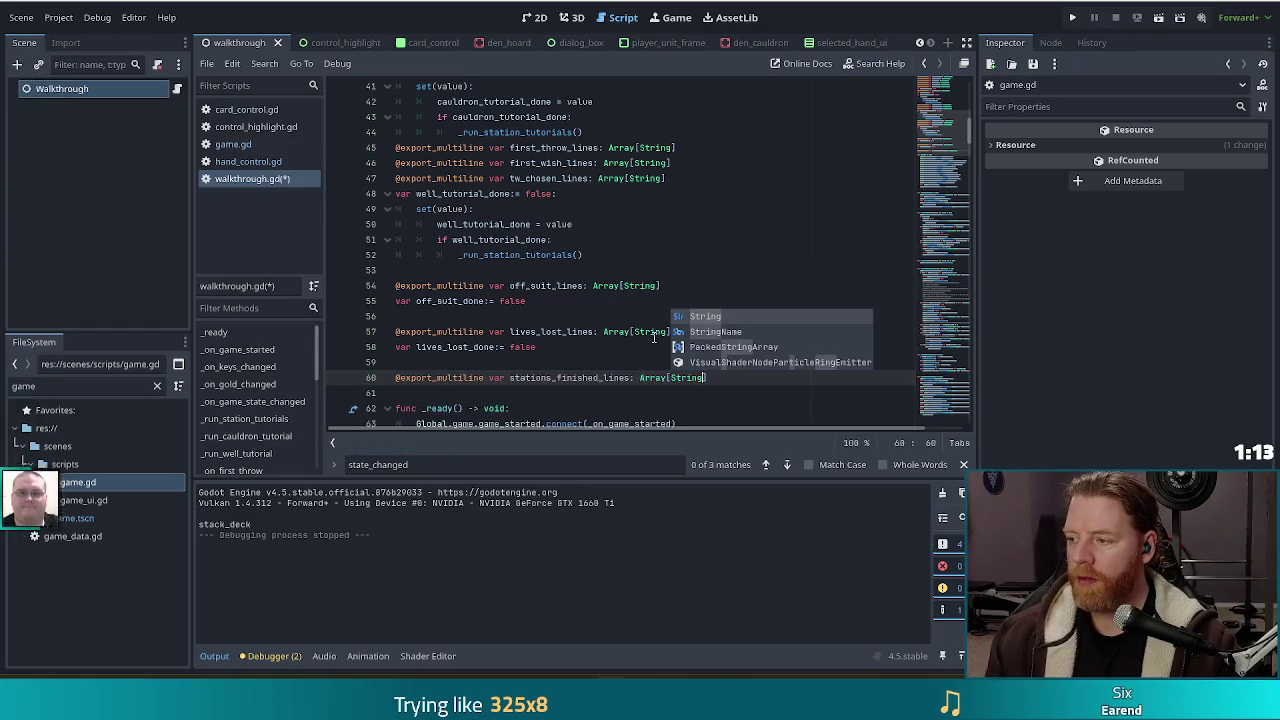
{"action": "type", "text": "]"}
{"action": "key", "text": "Return"}
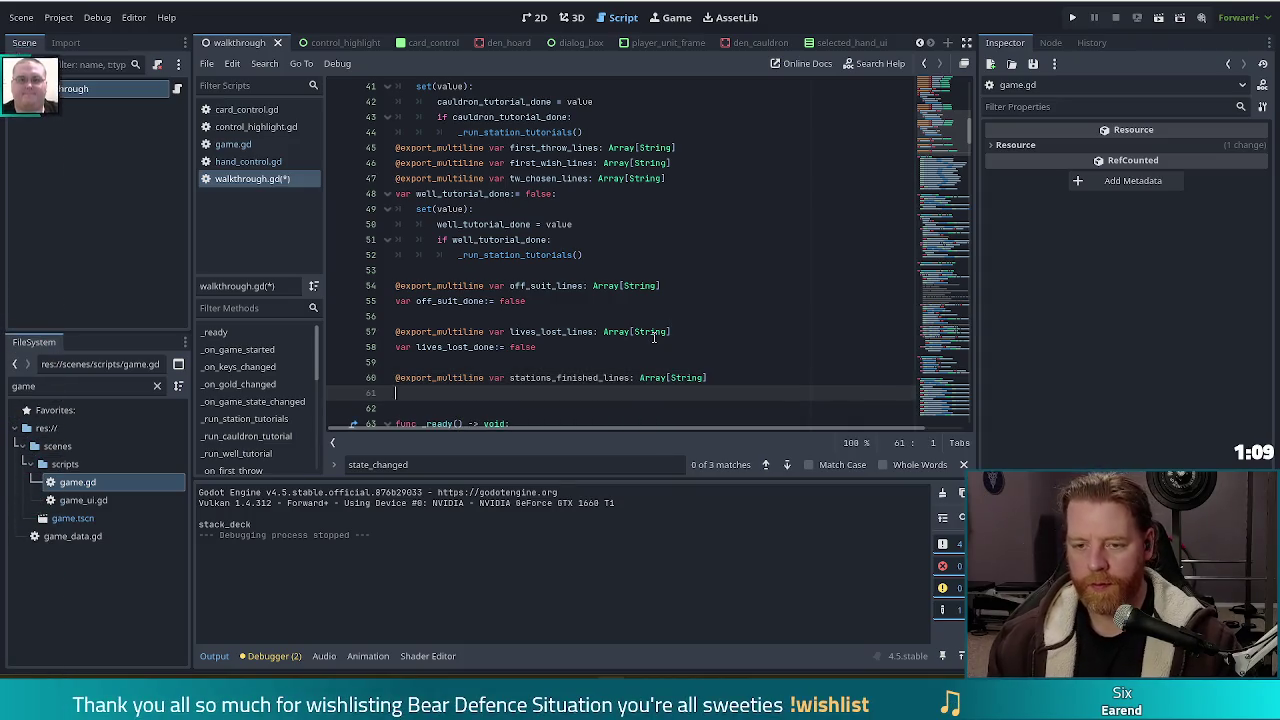
Add 'var stations_finished_done:= false' and save the script
{"action": "type", "text": "var"}
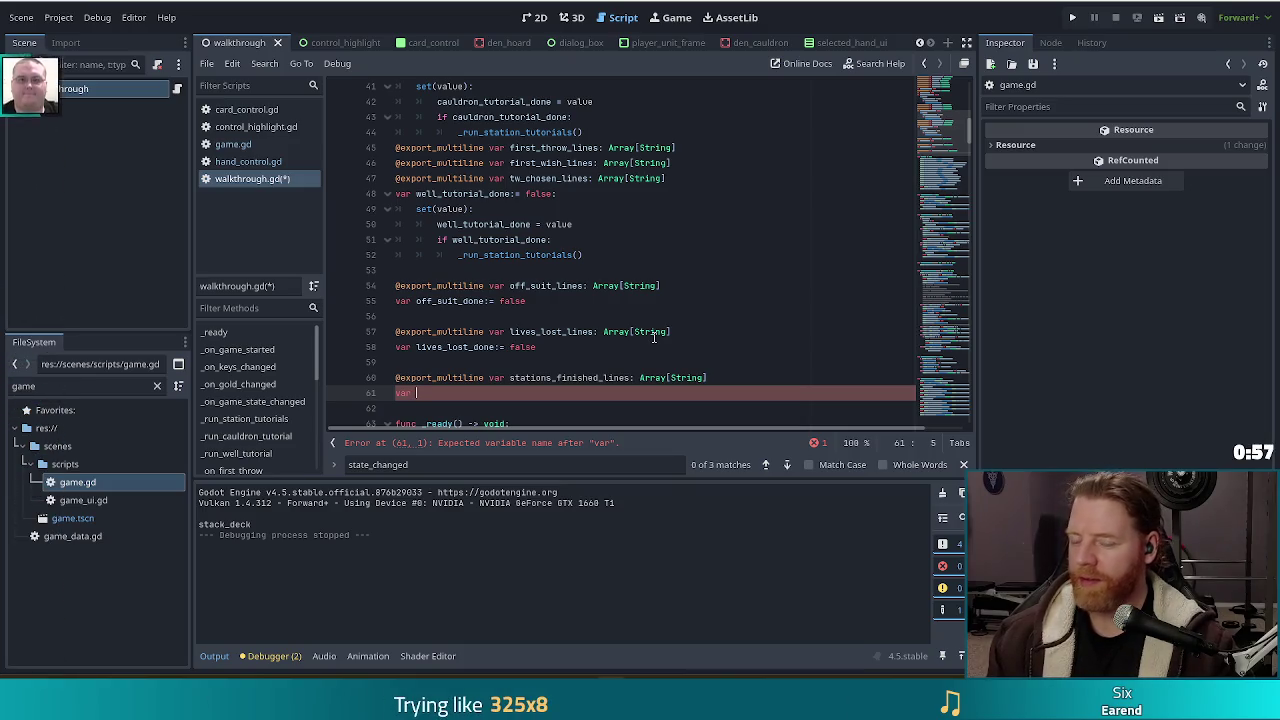
{"action": "type", "text": "stations_finis"}
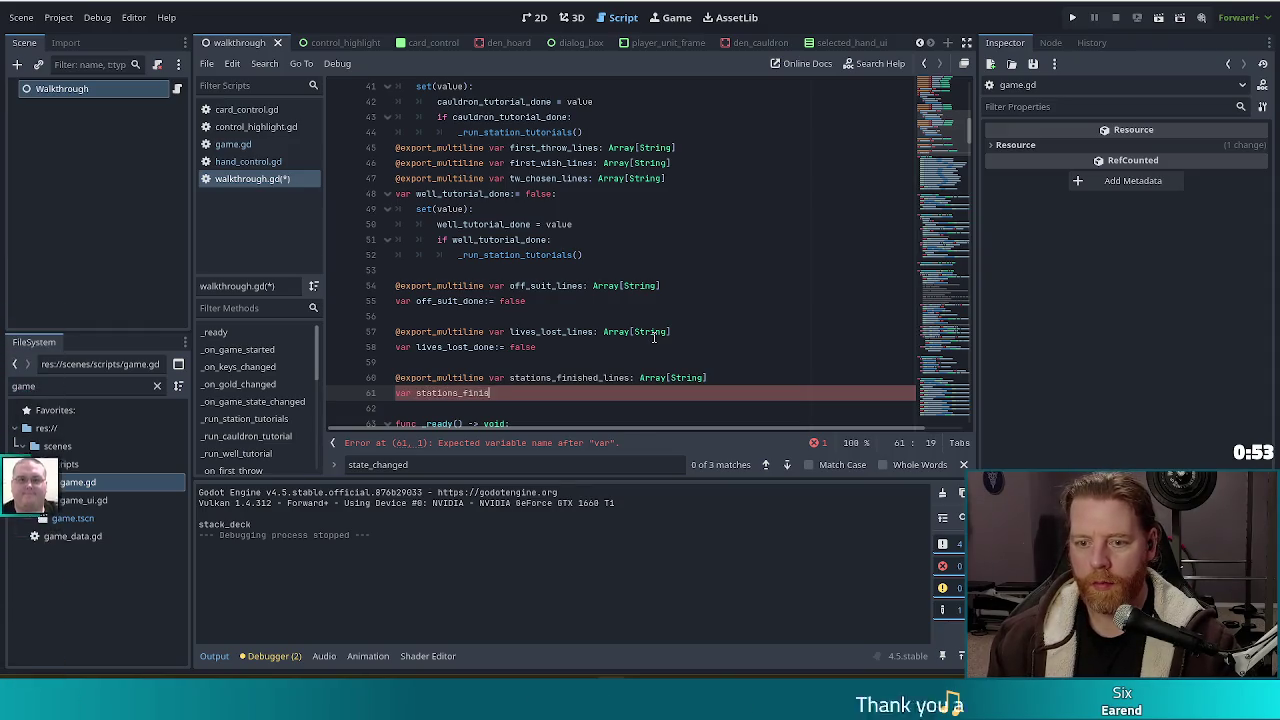
{"action": "type", "text": "hed_done:= false"}
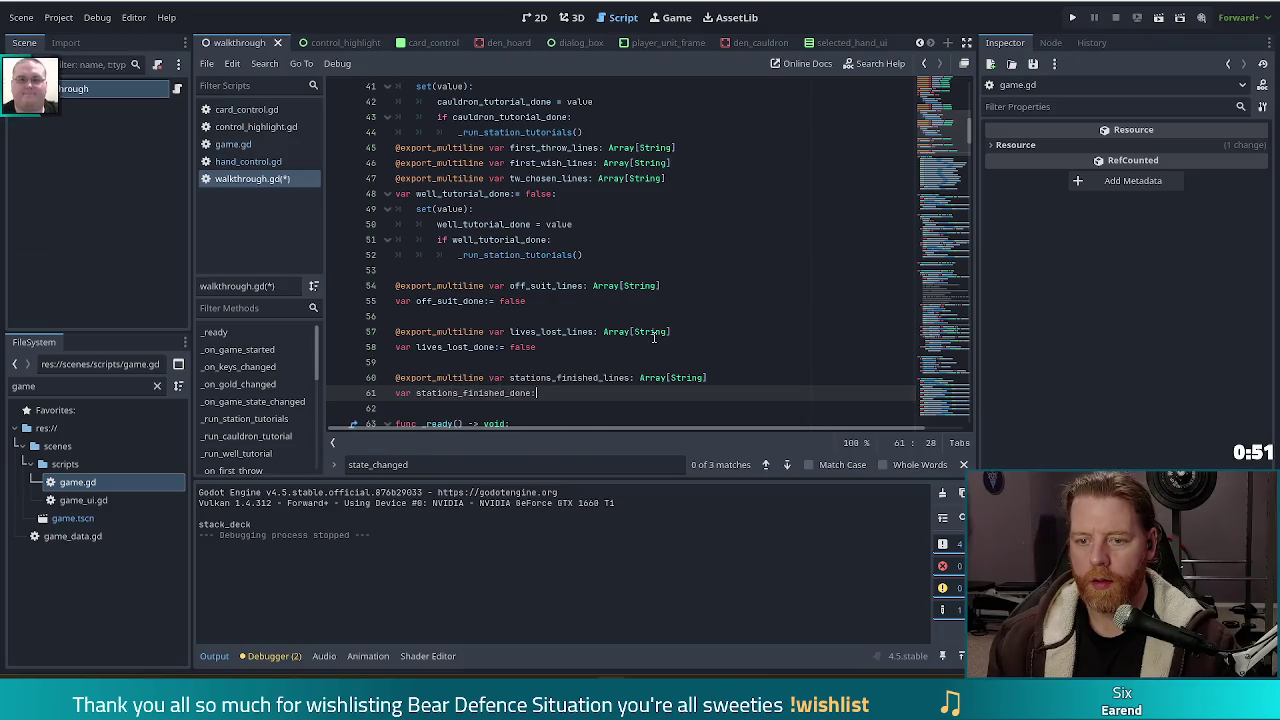
{"action": "key", "text": "ctrl+s"}
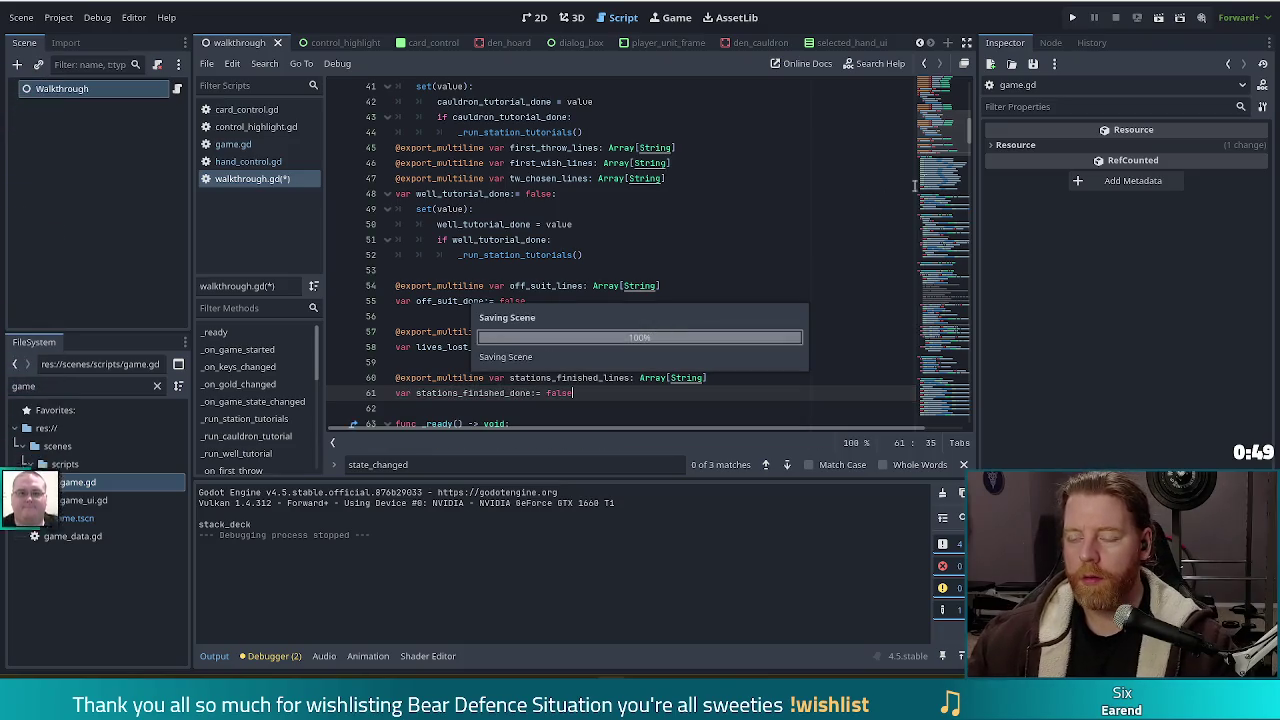
{"action": "left_click", "coordinate": [945, 240]}
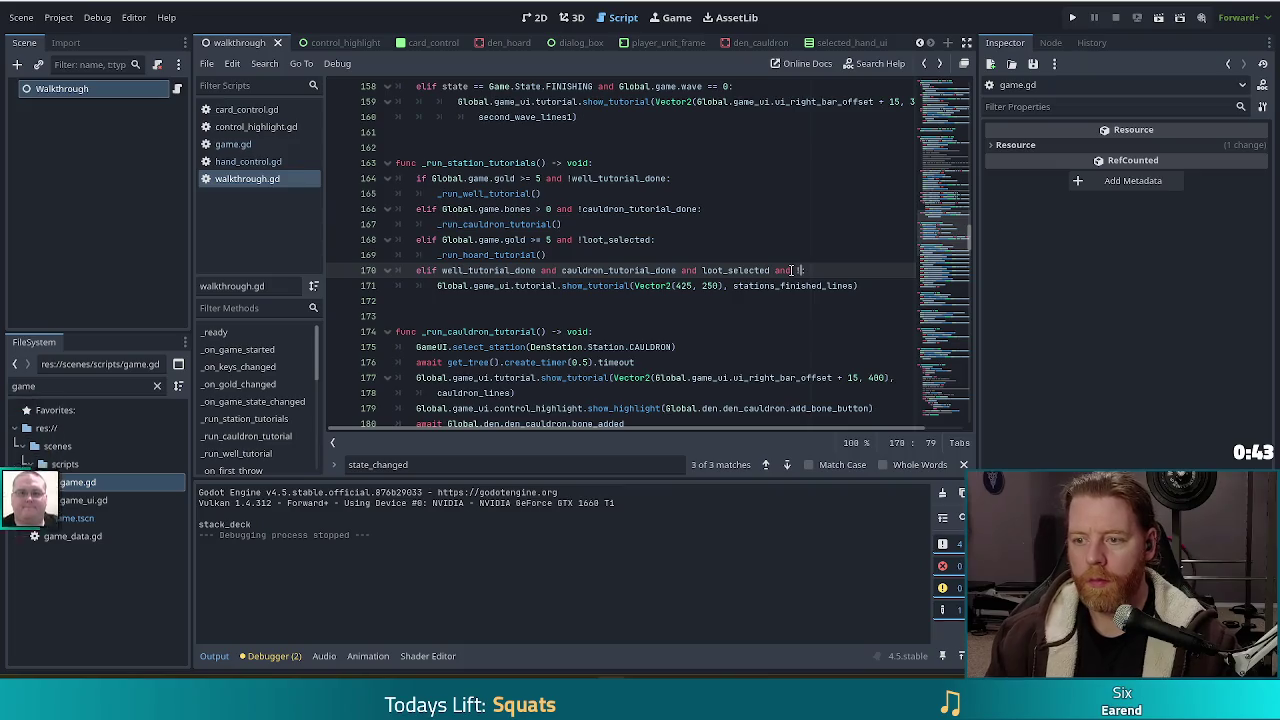
Add 'and !stations_finished_done' to the elif, set stations_finished_done = true in its body, and save
{"action": "type", "text": "stations_finished_done"}
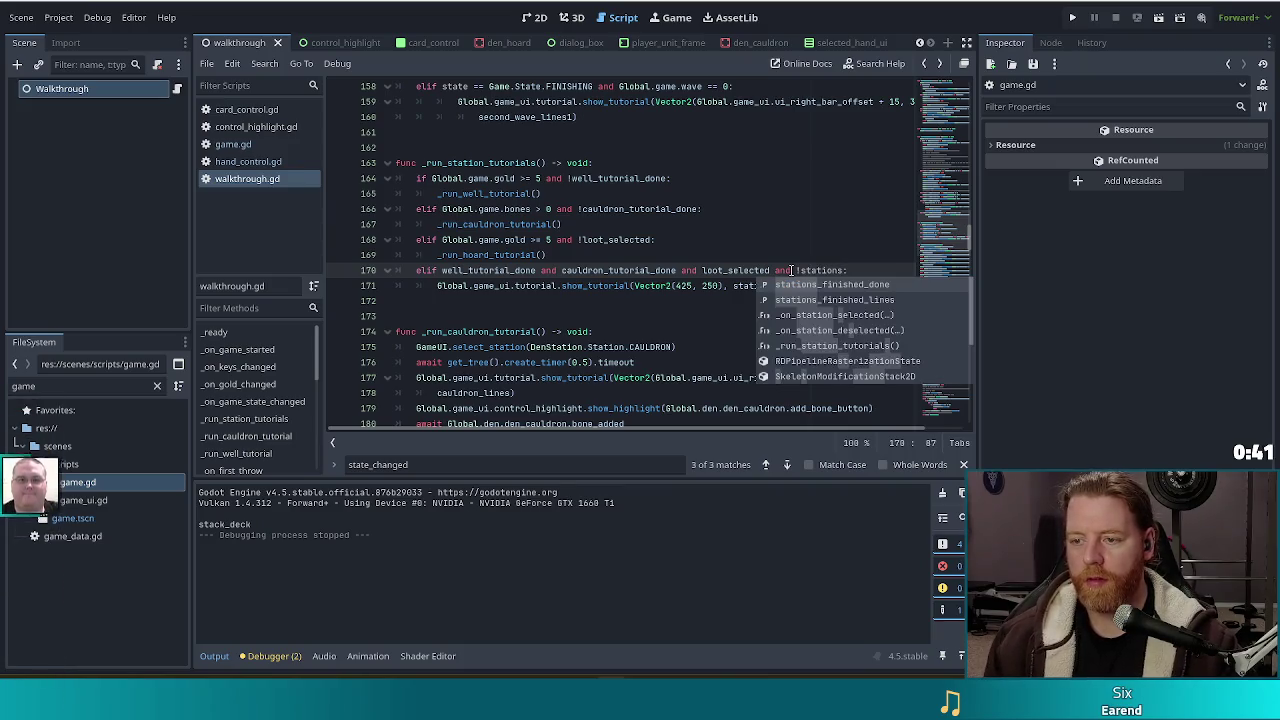
{"action": "key", "text": "Return"}
{"action": "key", "text": "ctrl+s"}
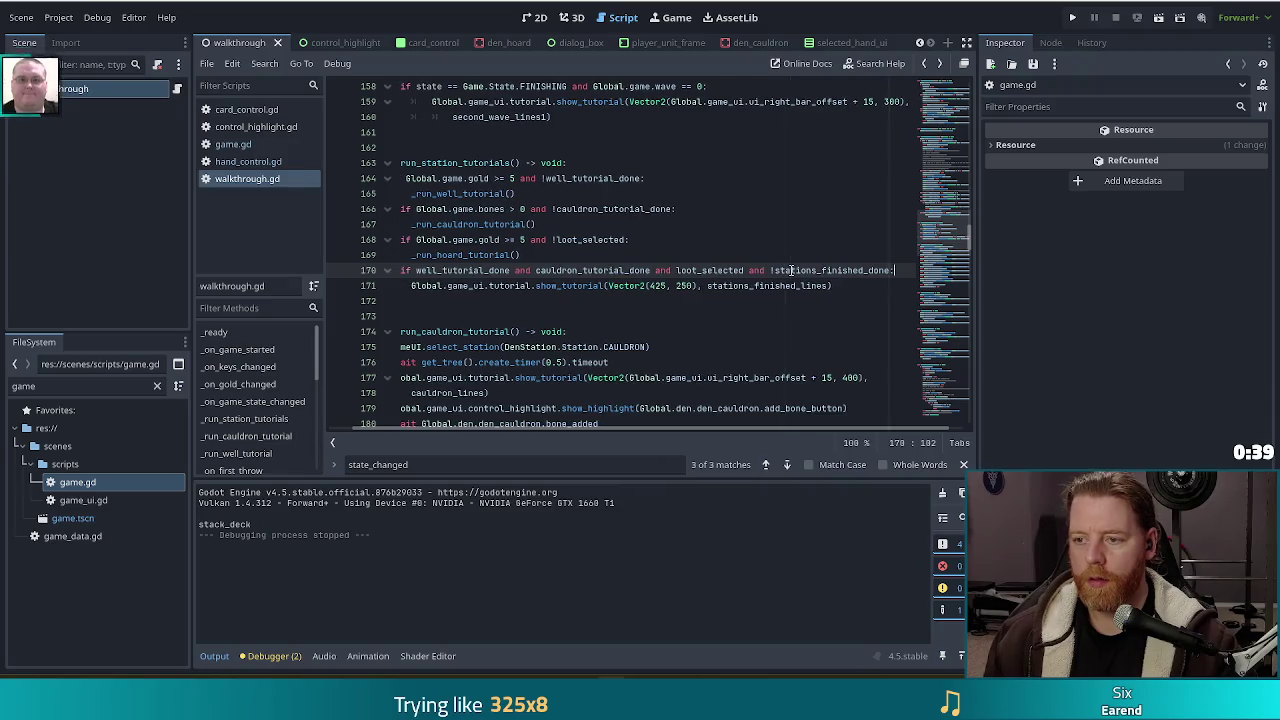
{"action": "key", "text": "Return"}
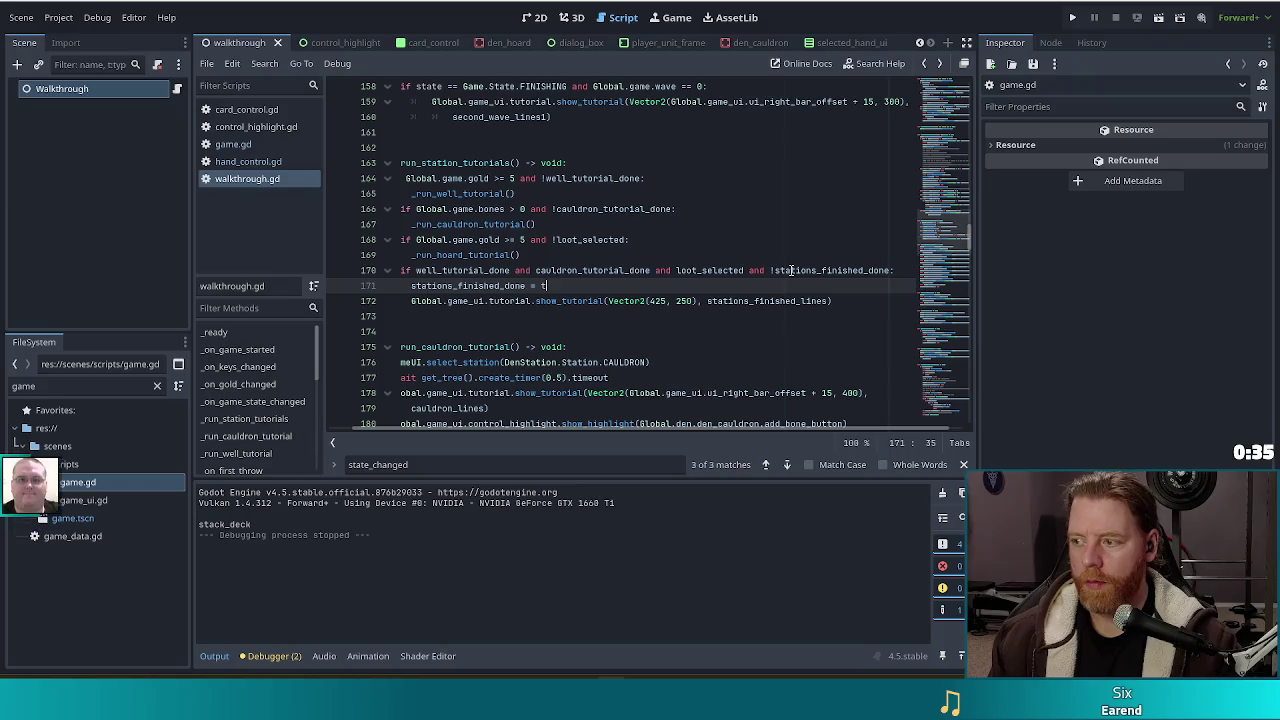
{"action": "key", "text": "ctrl+s"}
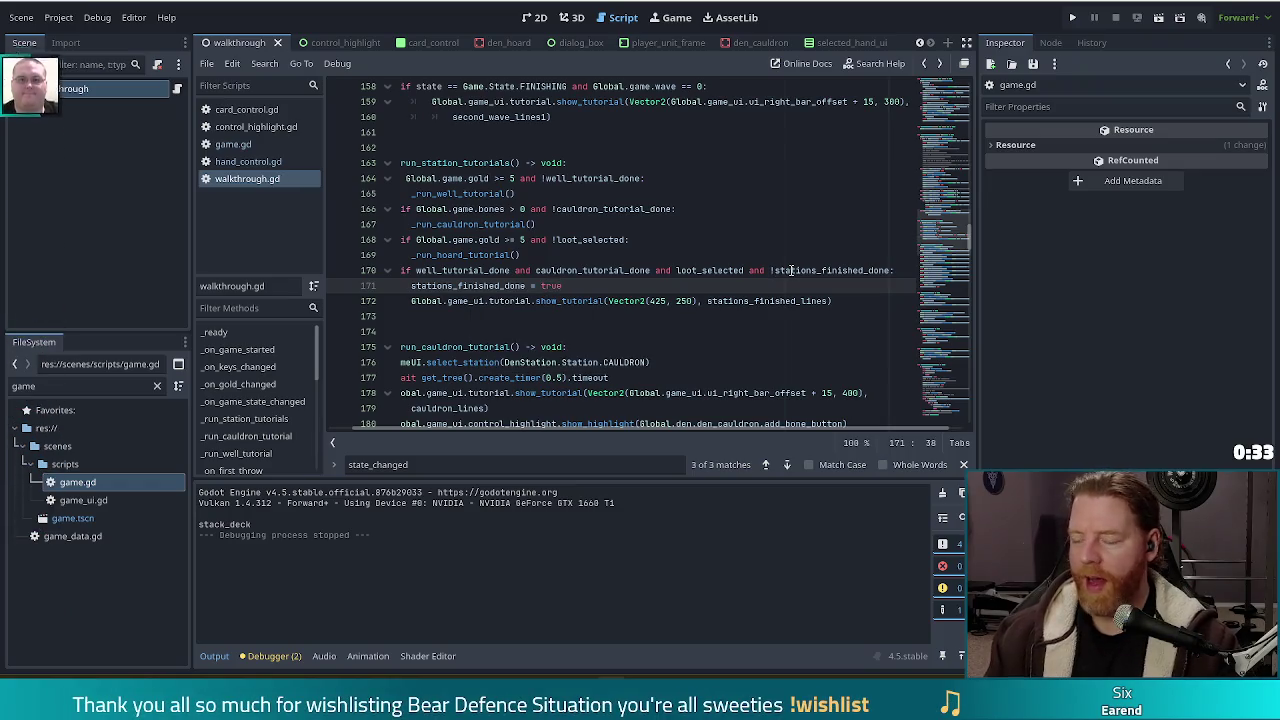
{"action": "left_click_drag", "start_coordinate": [700, 432], "coordinate": [515, 424]}
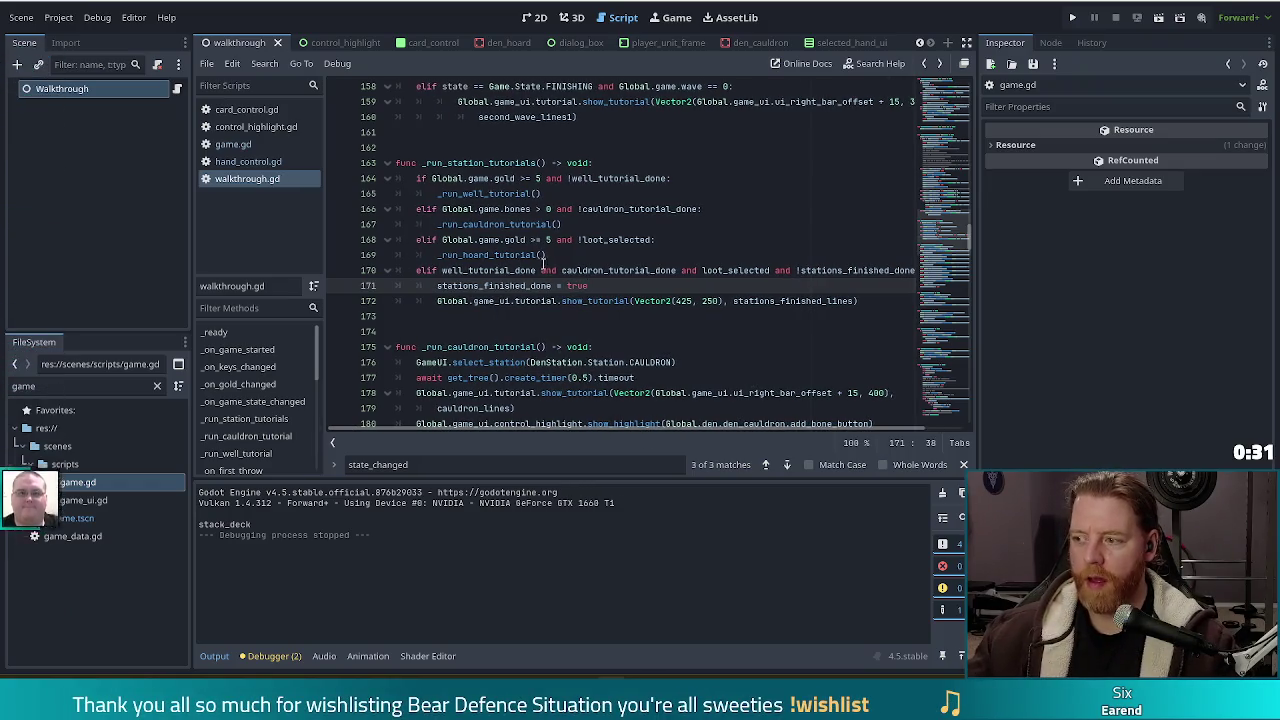